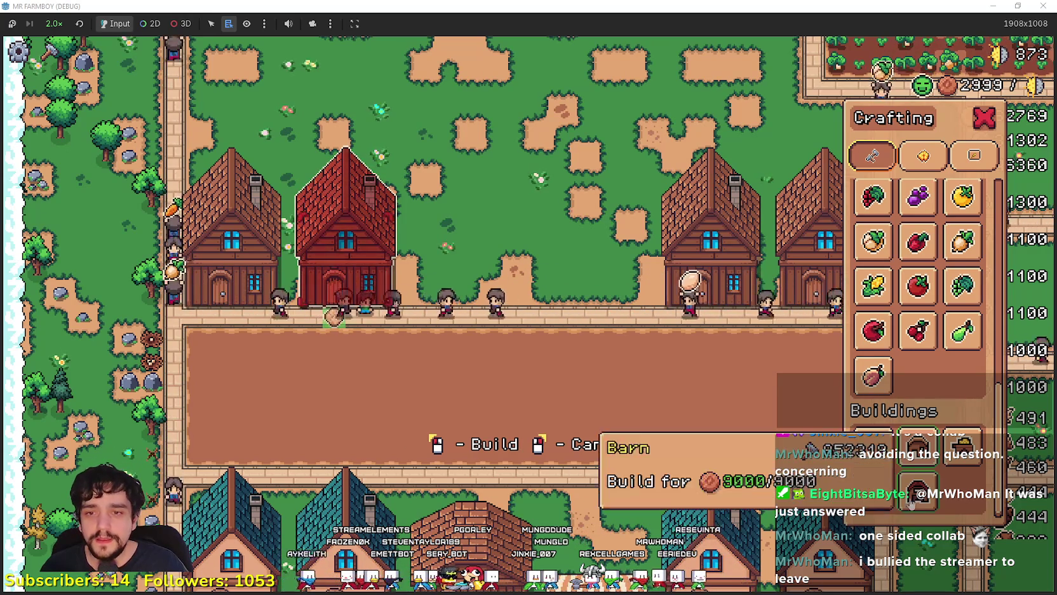
# Step: Place a striped-awning market stall and a brick-roofed house in the gap between houses
pyautogui.click(885, 458)
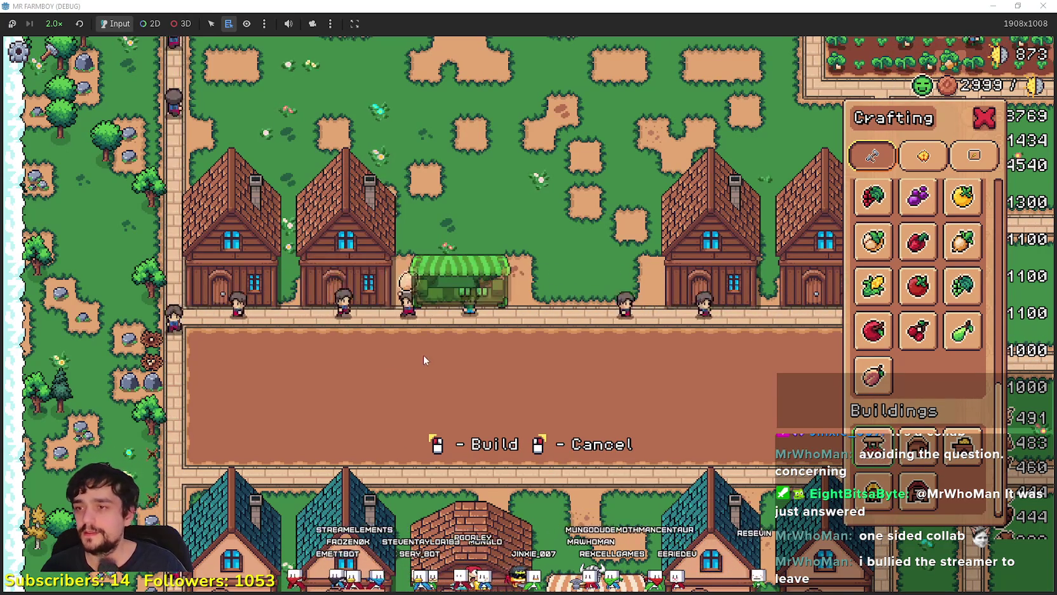
pyautogui.press('d')
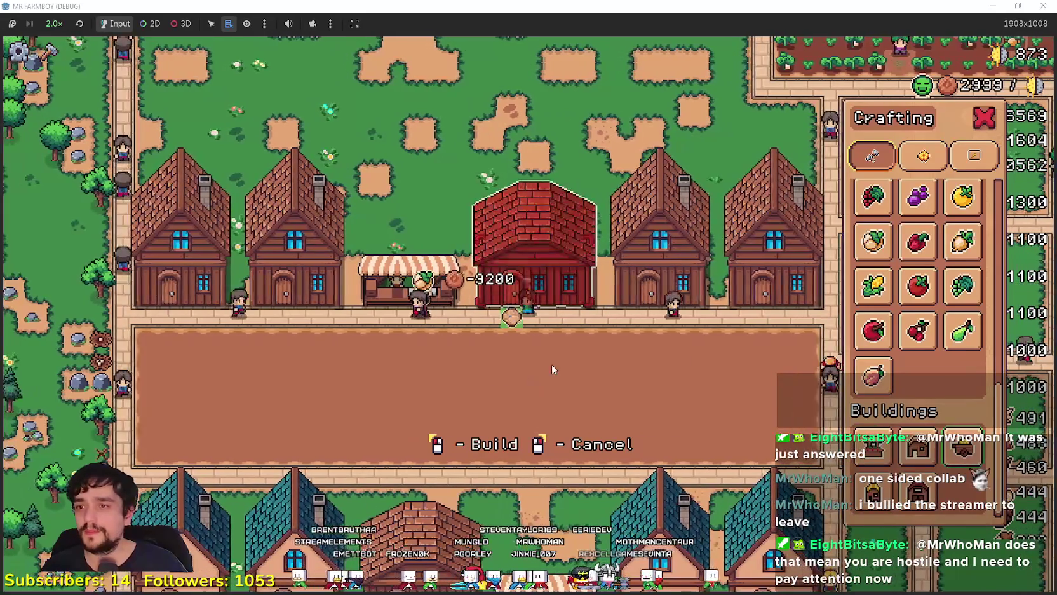
pyautogui.scroll(2, 918, 318)
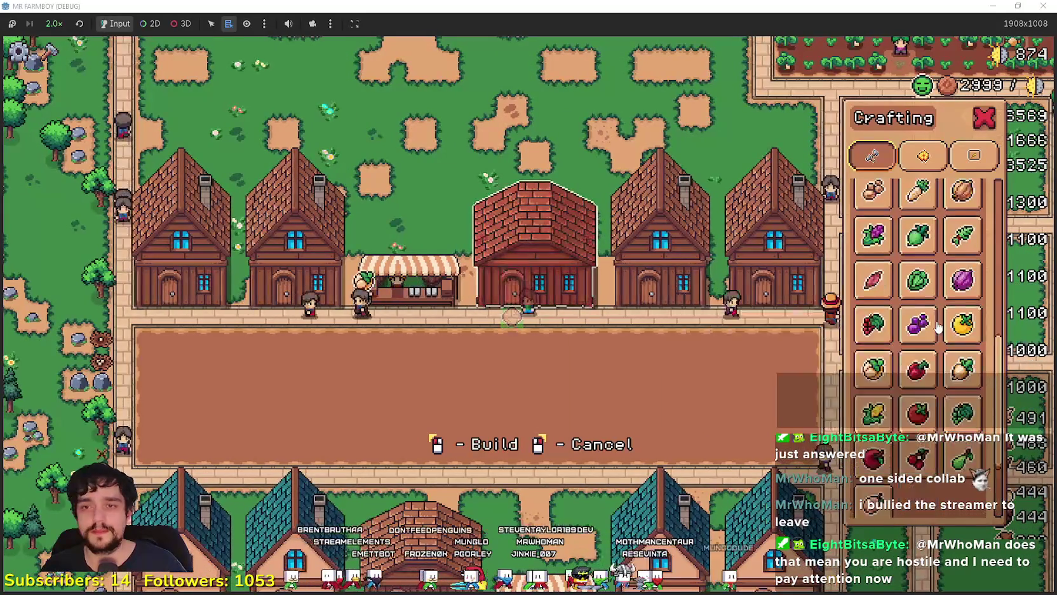
pyautogui.click(823, 412)
# Step: Walk onto the dirt street, open Crafting to browse the crop seeds, and head east
pyautogui.press('s')
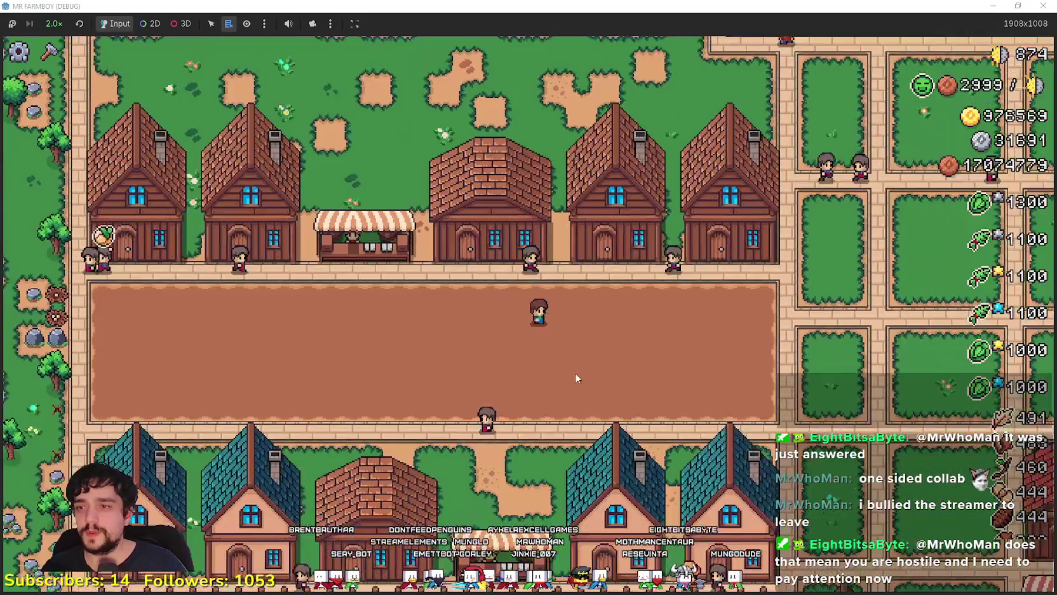
pyautogui.press('a')
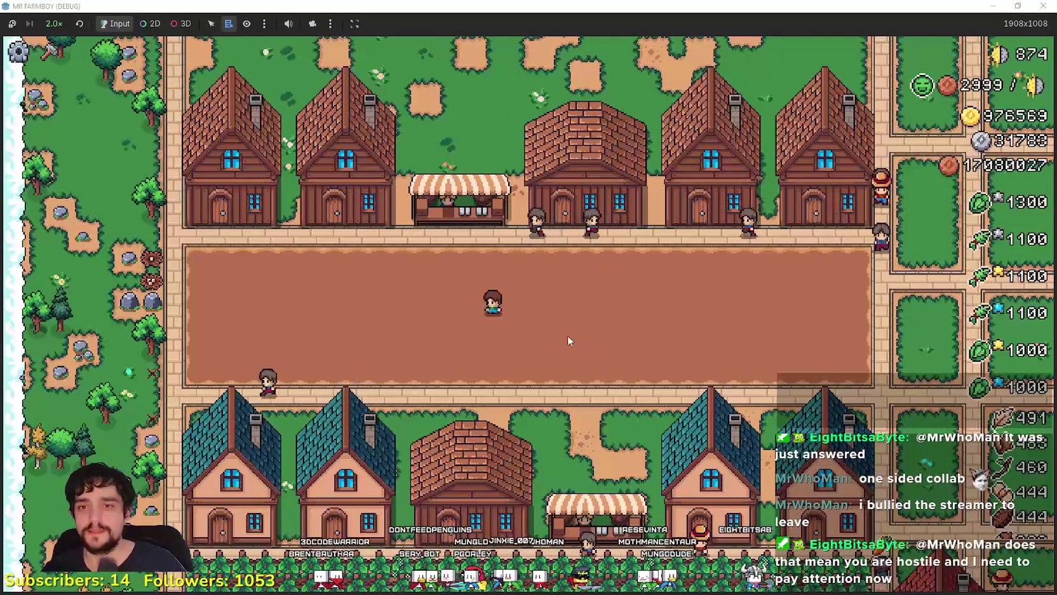
pyautogui.press('c')
pyautogui.press('d')
pyautogui.scroll(-2, 941, 459)
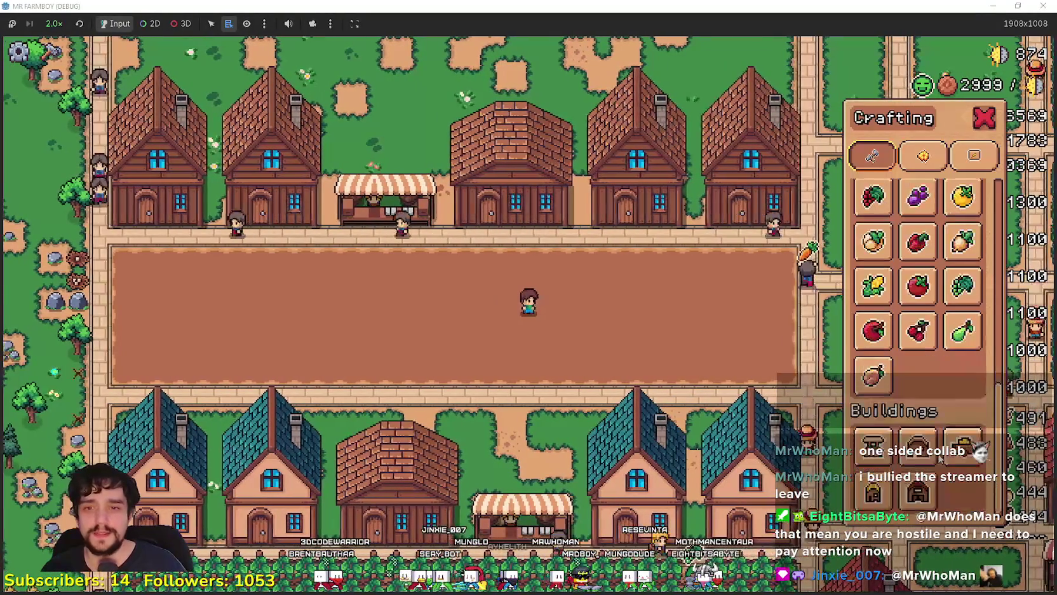
pyautogui.press('a')
pyautogui.press('d')
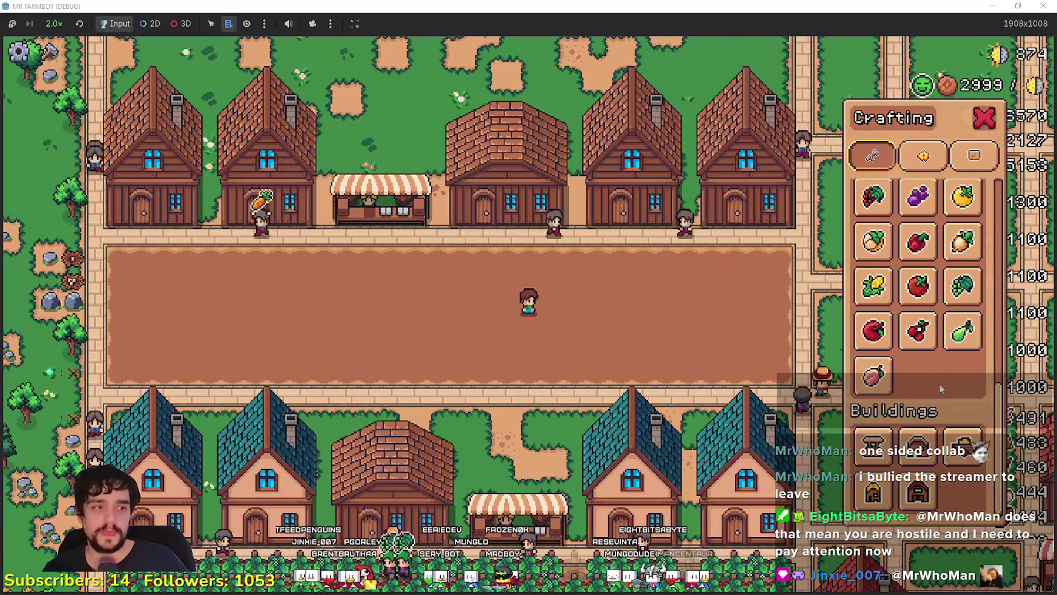
pyautogui.scroll(4, 935, 390)
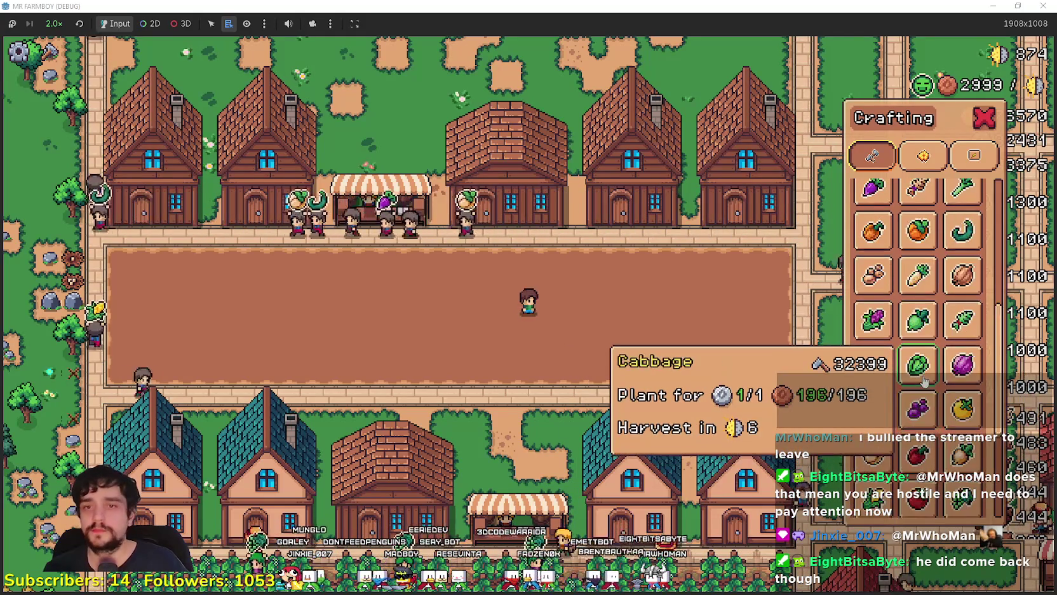
pyautogui.scroll(-3, 924, 380)
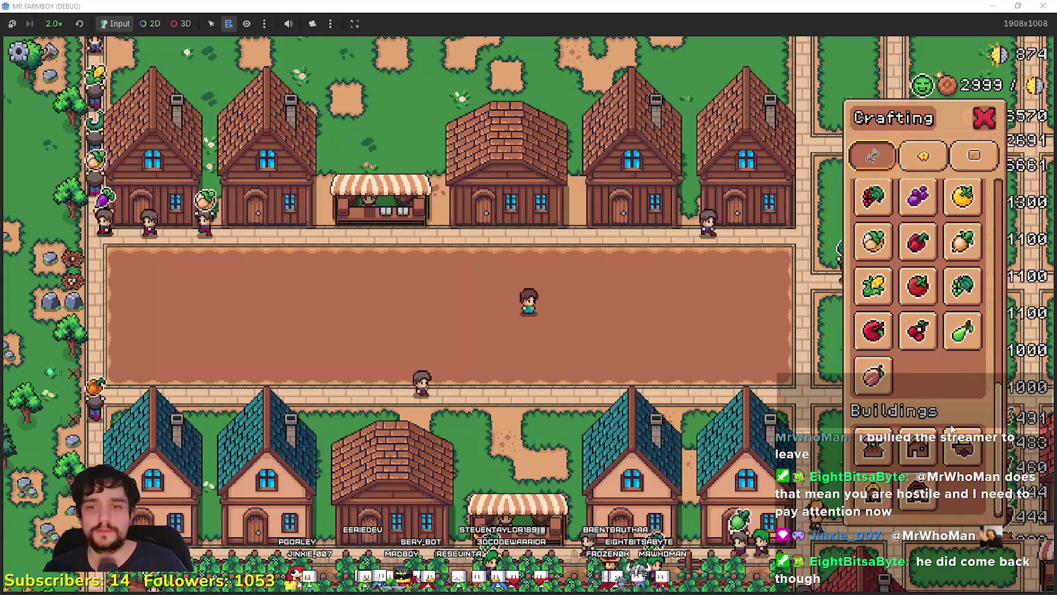
# Step: Walk the player east across town, then down past the tree grove
pyautogui.press('d')
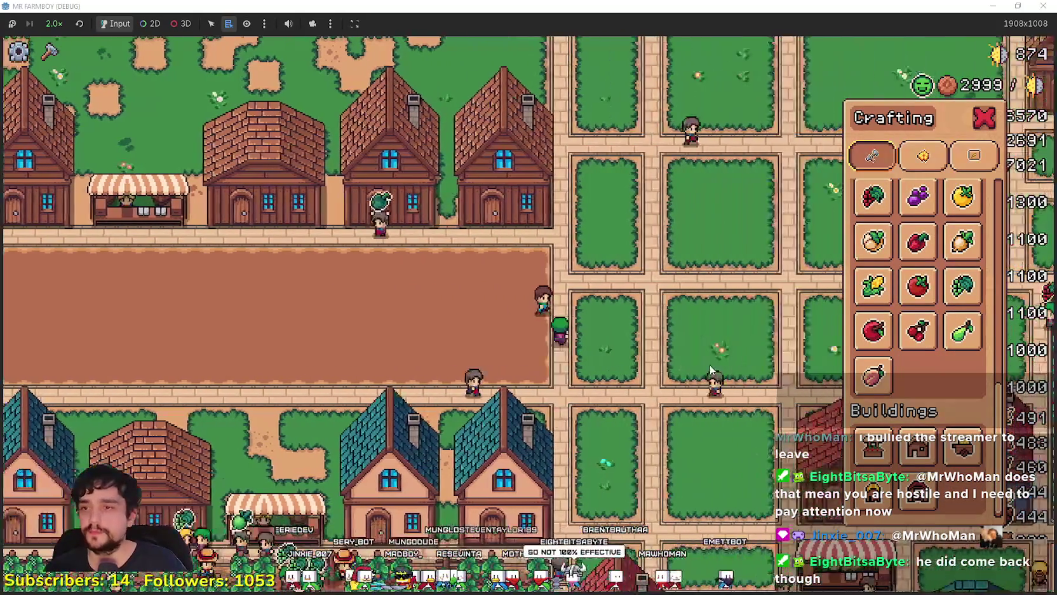
pyautogui.press('d')
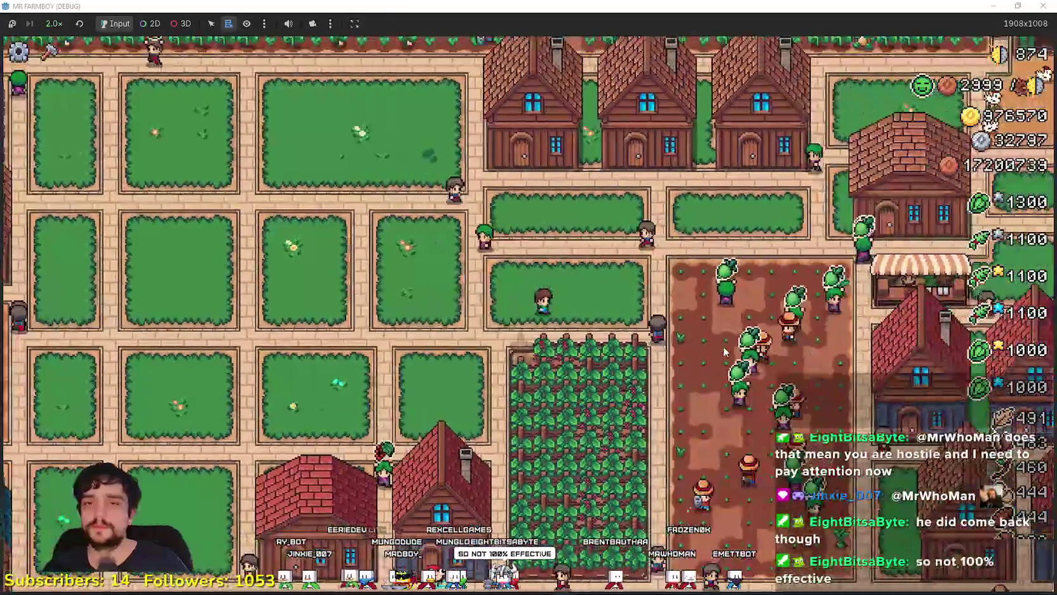
pyautogui.press('d')
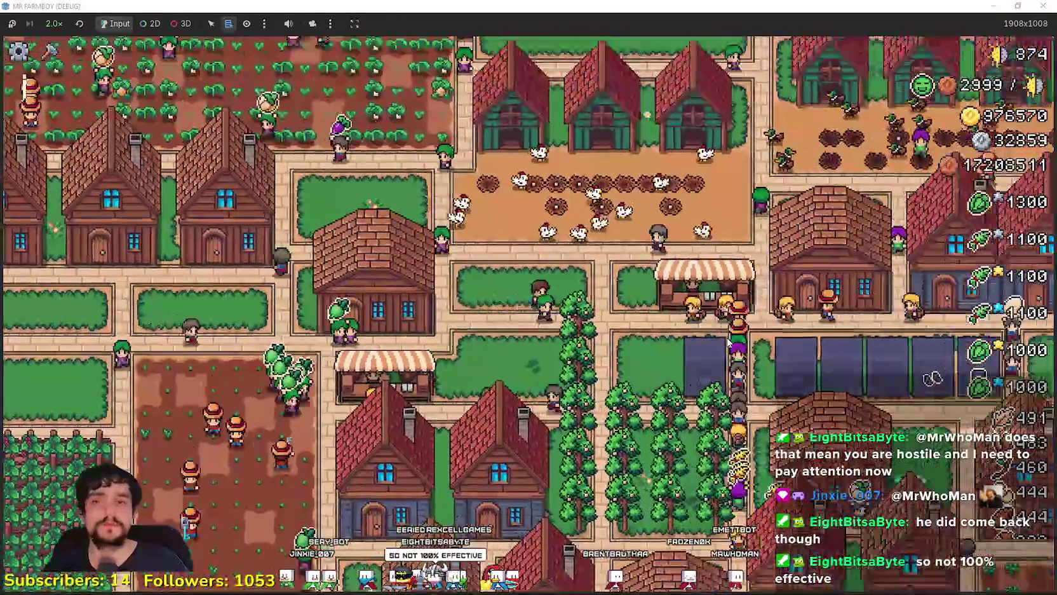
pyautogui.press('s')
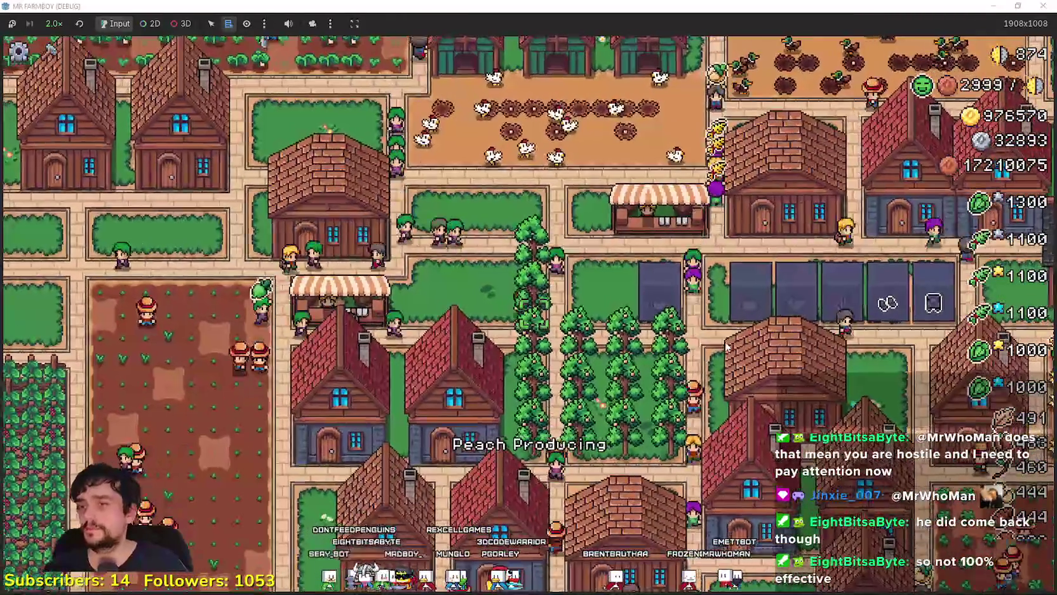
pyautogui.press('d')
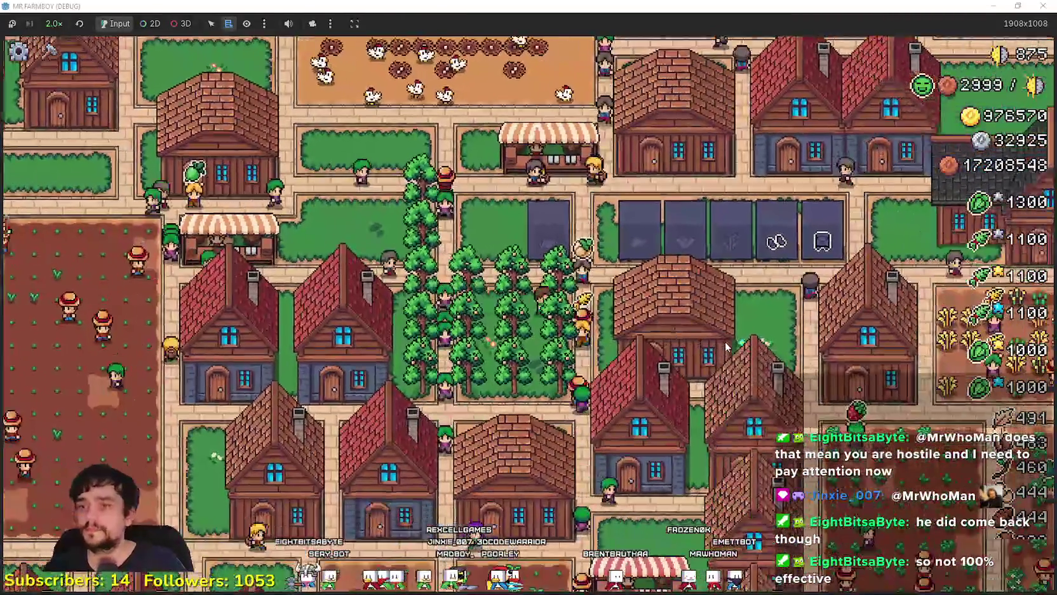
pyautogui.press('a')
pyautogui.press('s')
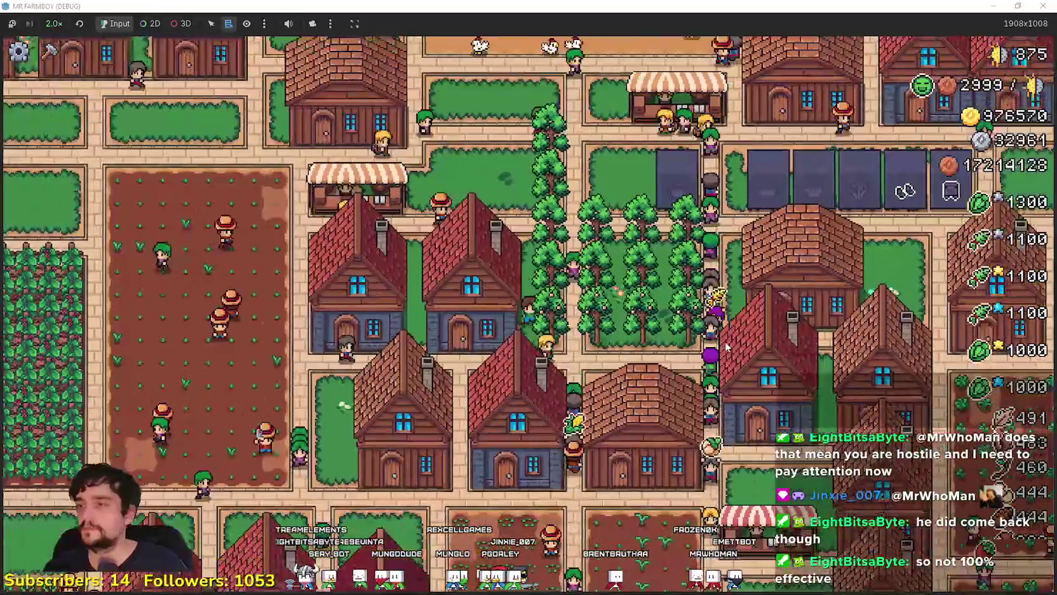
pyautogui.press('w')
pyautogui.press('d')
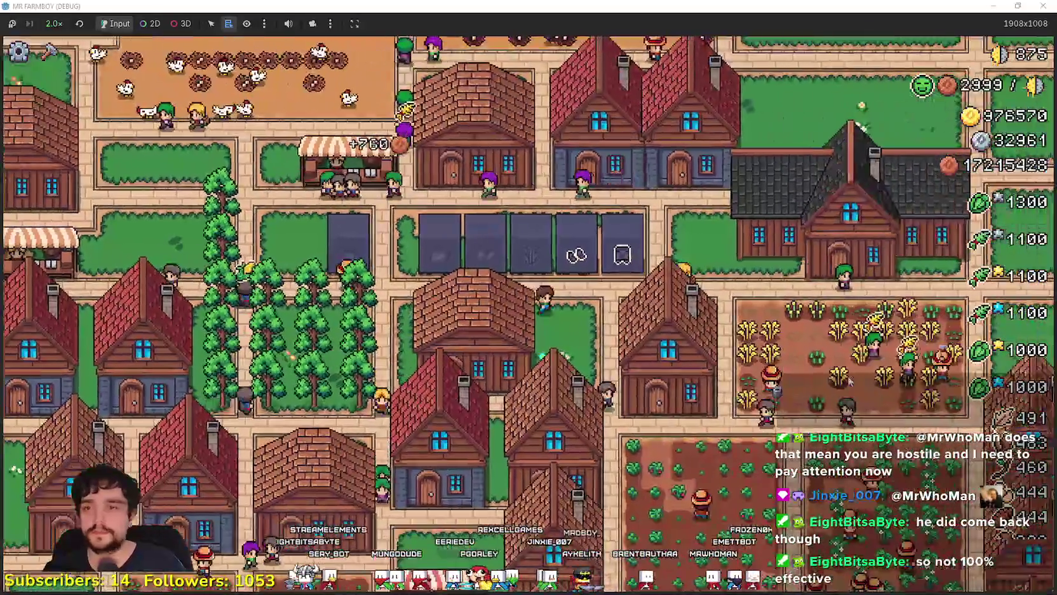
pyautogui.press('a')
pyautogui.press('s')
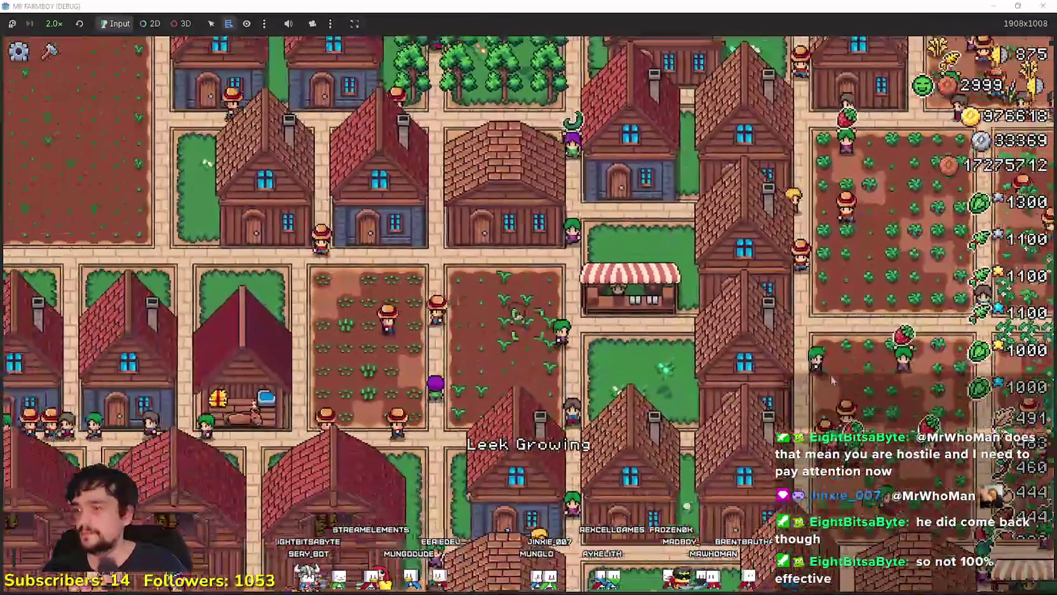
# Step: Visit the horse stable, open and close its feeding window, then keep walking
pyautogui.press('a')
pyautogui.press('s')
pyautogui.press('e')
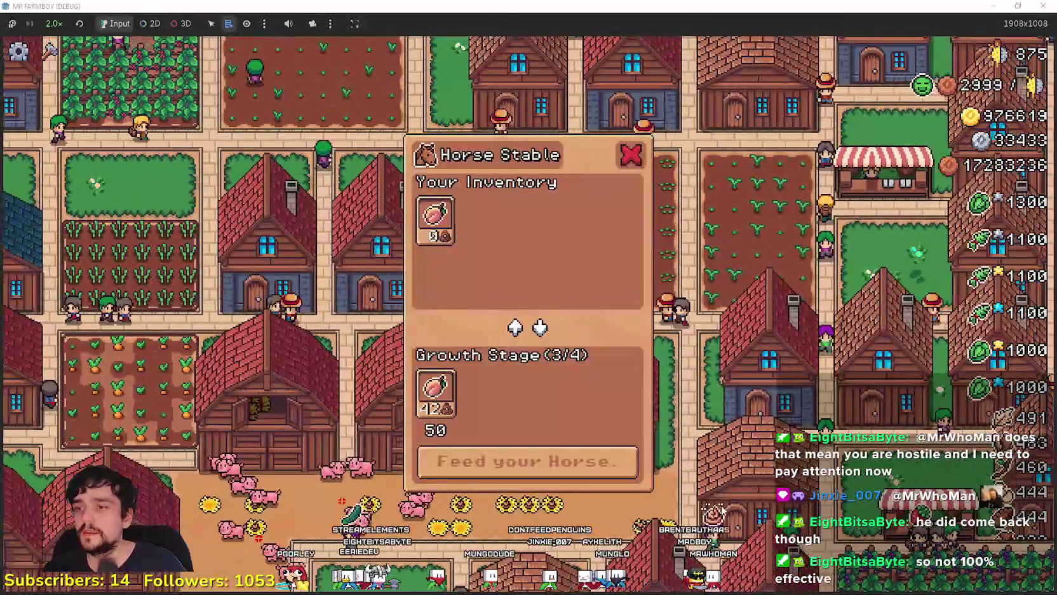
pyautogui.press('d')
pyautogui.press('w')
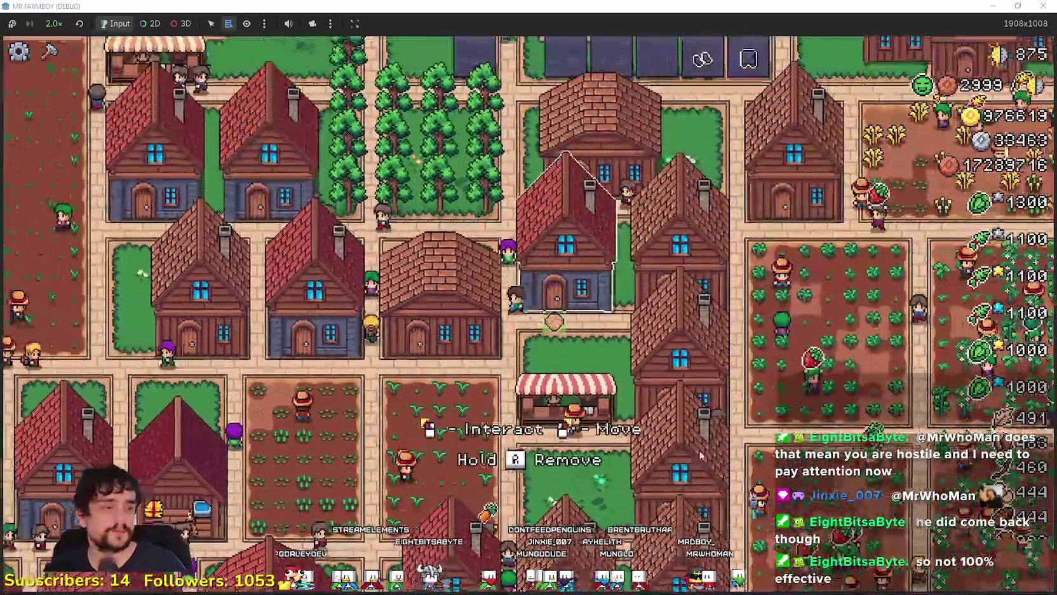
pyautogui.press('a')
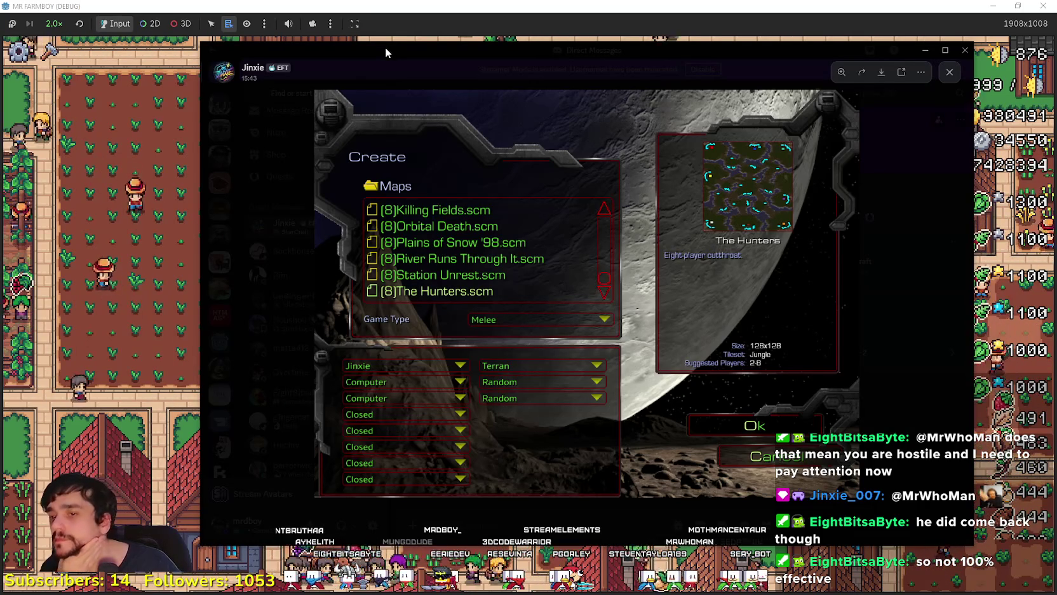
pyautogui.hotkey('alt', 'F4')
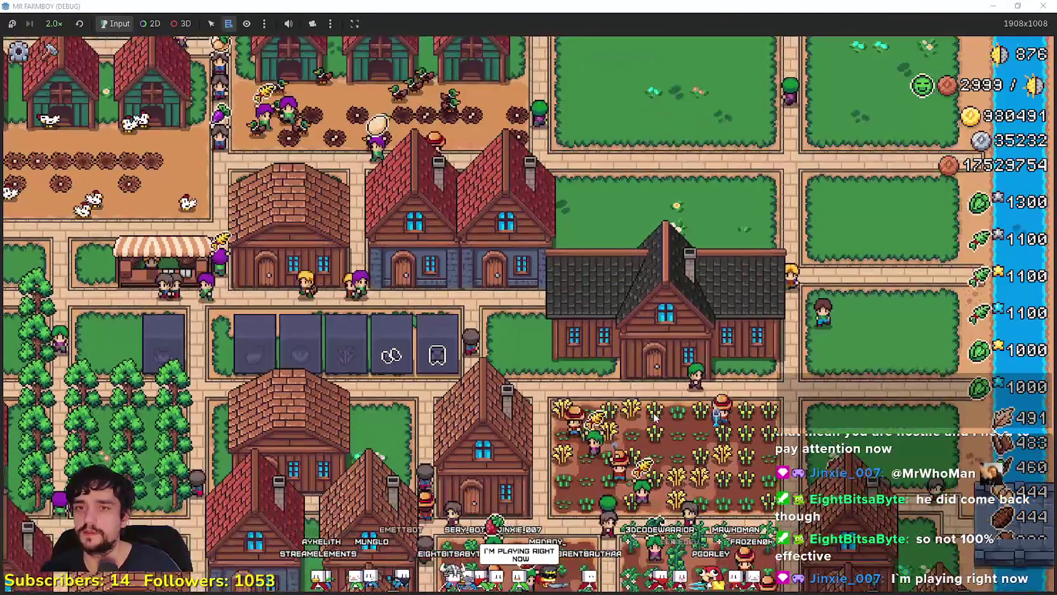
pyautogui.press('e')
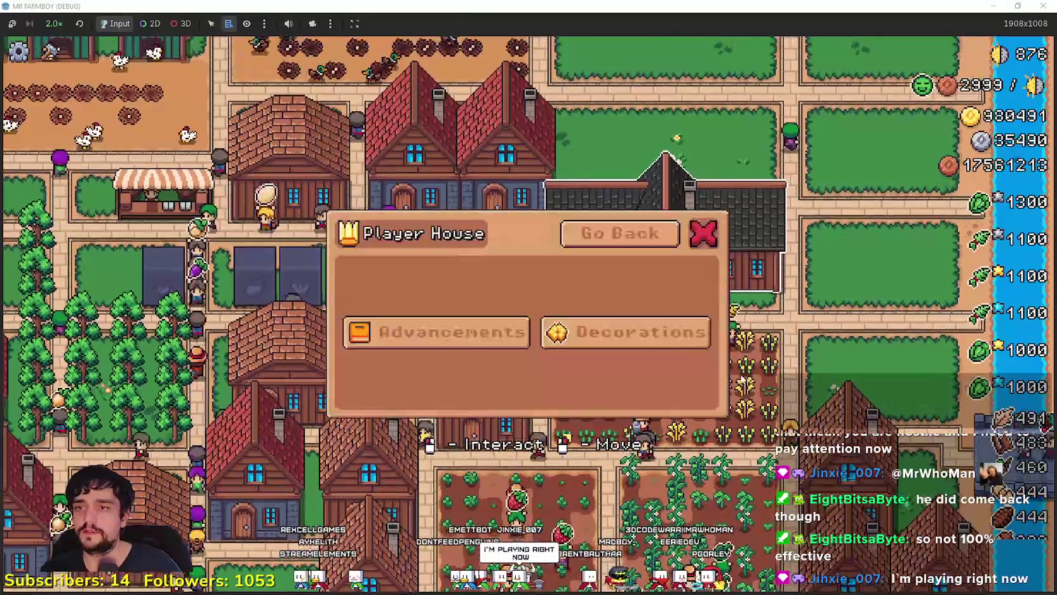
pyautogui.click(410, 337)
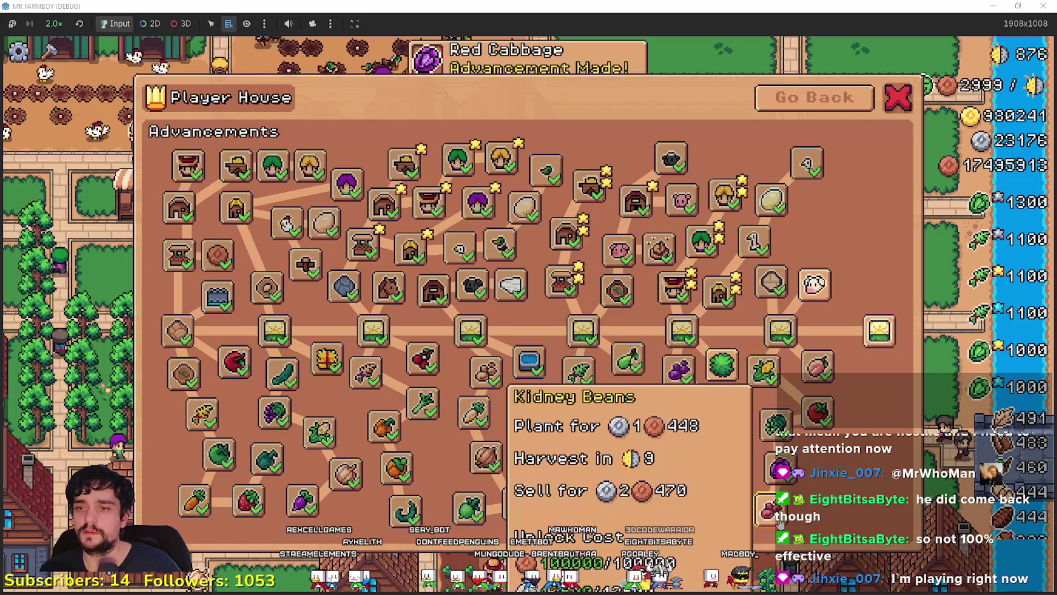
pyautogui.moveTo(882, 343)
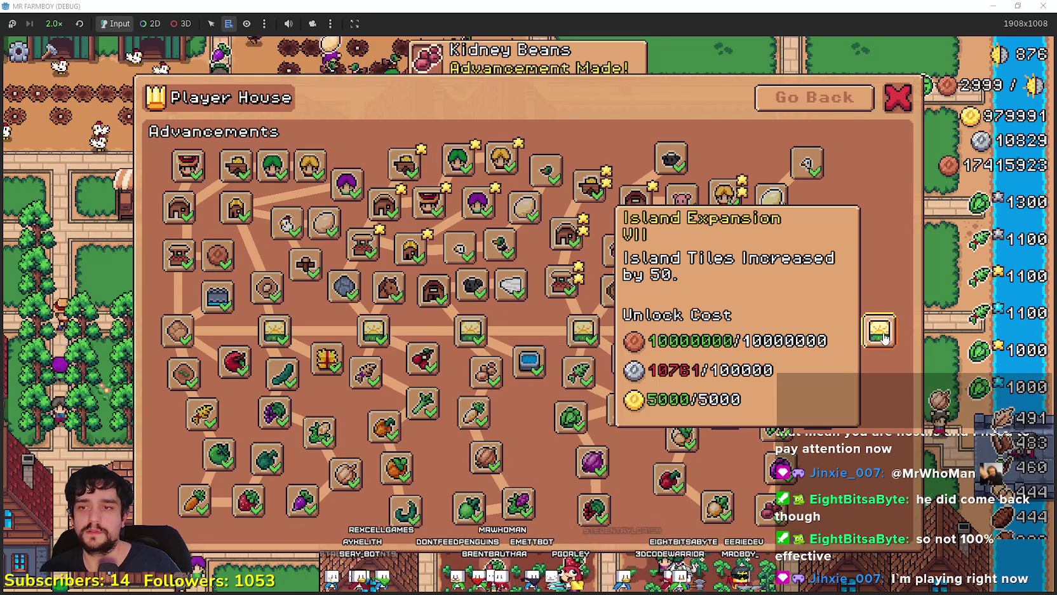
pyautogui.moveTo(813, 278)
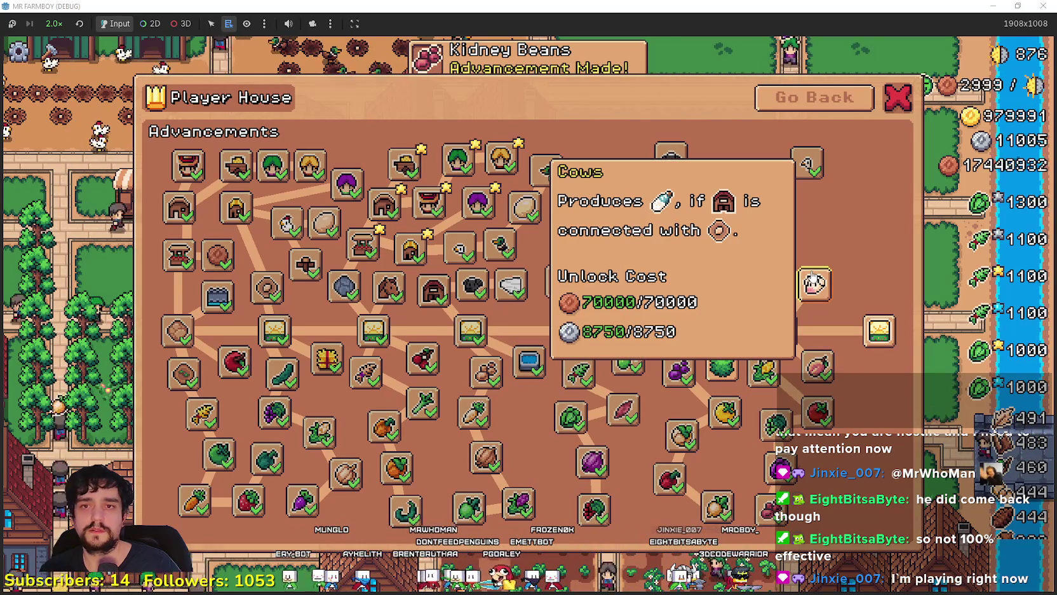
pyautogui.press('Escape')
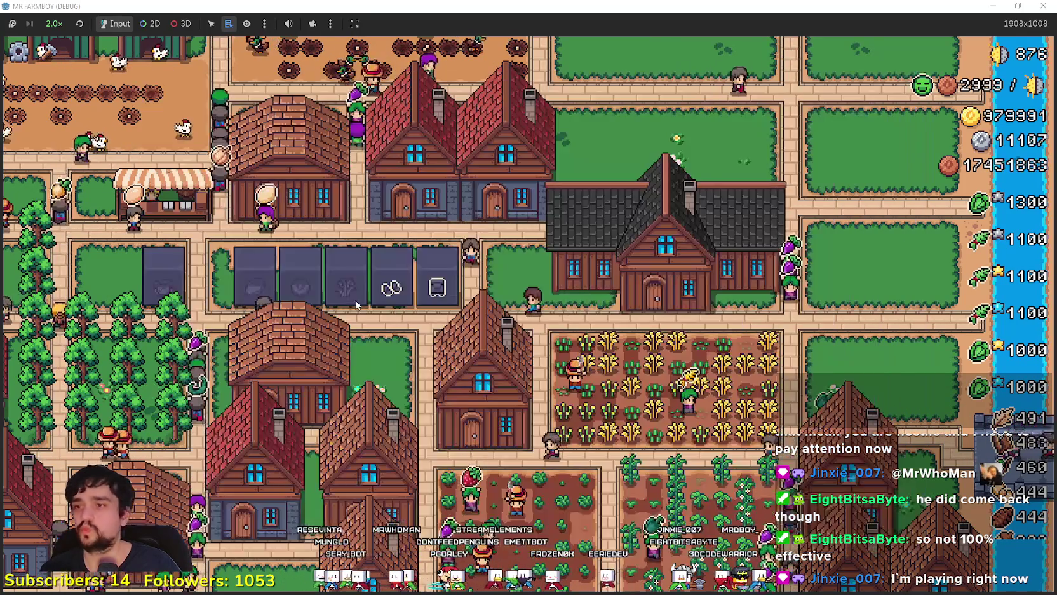
# Step: Choose Kidney Beans in Crafting and plant them along the dirt street's west edge
pyautogui.press('c')
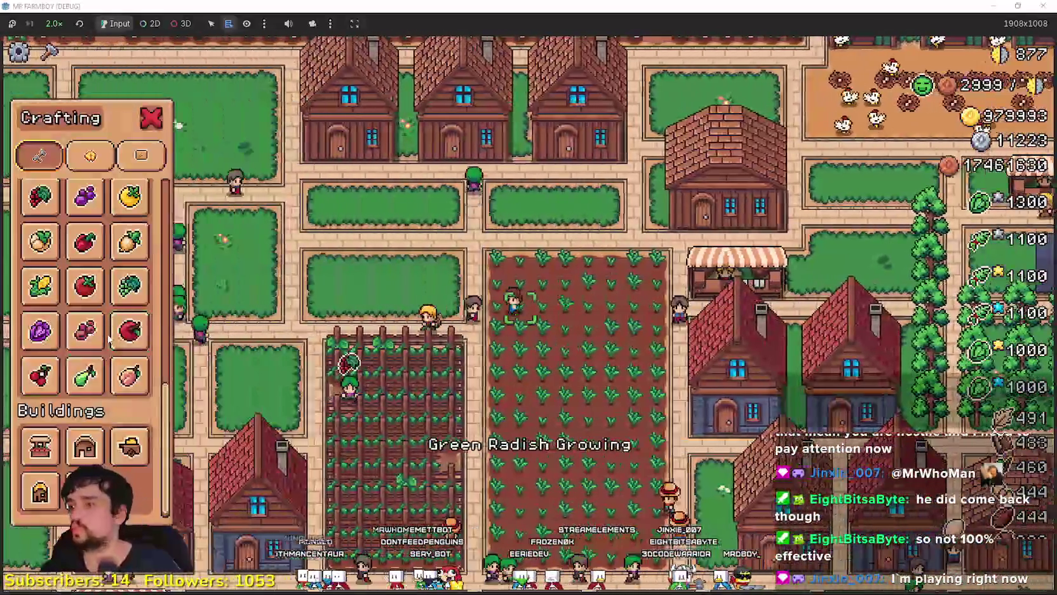
pyautogui.moveTo(105, 341)
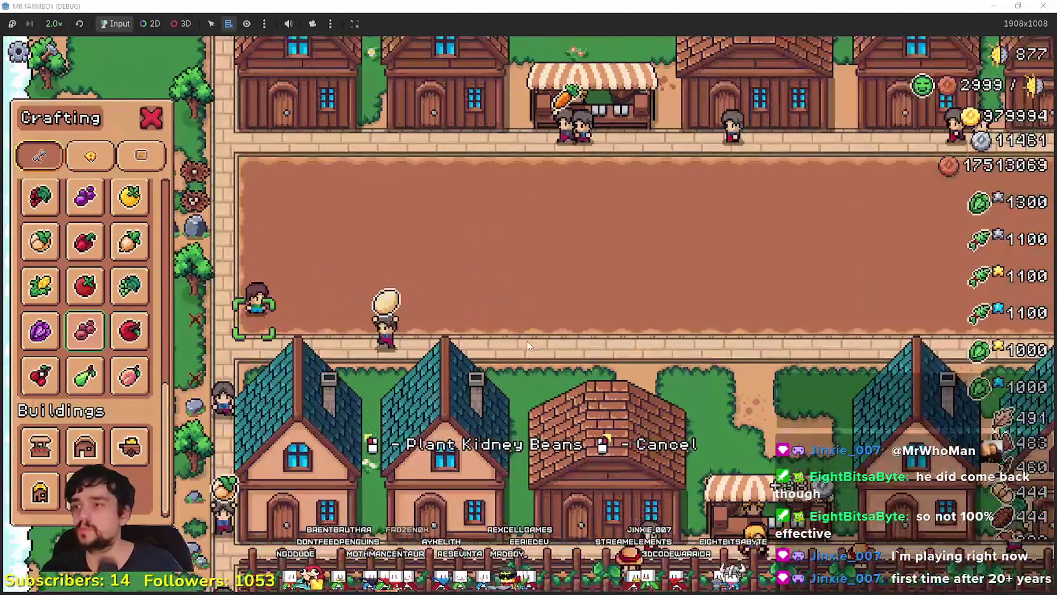
pyautogui.click(529, 345)
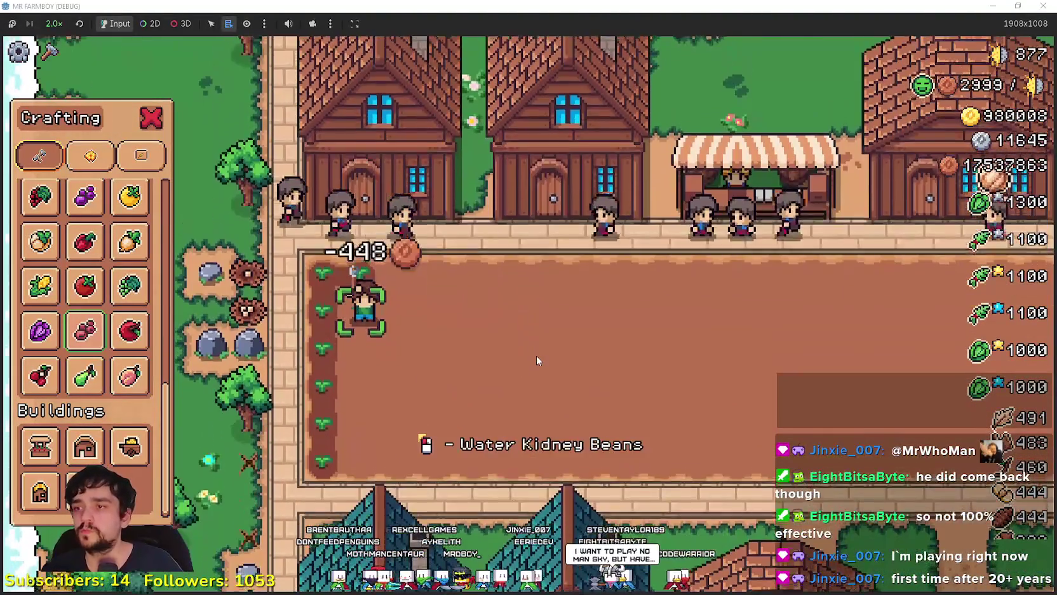
pyautogui.click(534, 344)
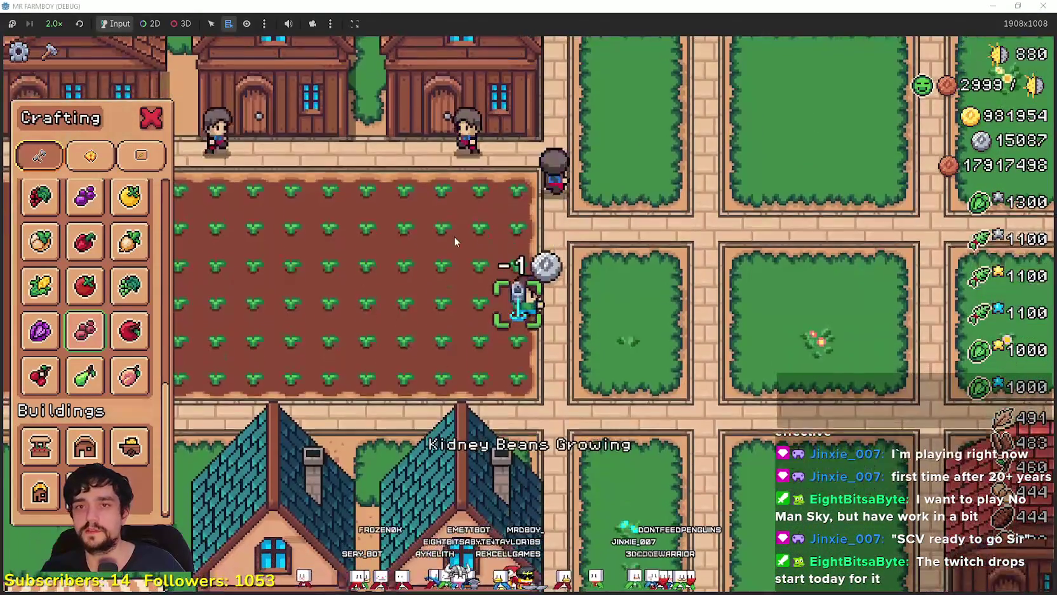
# Step: Zoom over the plot now filled with rows of watered, growing Kidney Beans
pyautogui.scroll(-3, 609, 355)
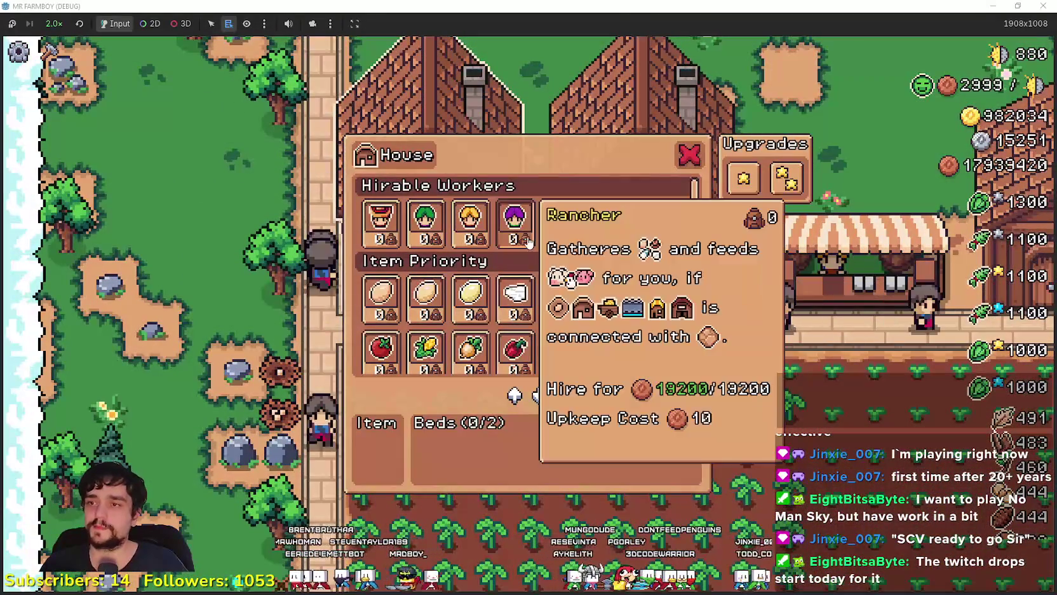
# Step: Assign Kidney Beans to the first house and hire a Farmer and Gatherers
pyautogui.scroll(-1, 609, 329)
pyautogui.scroll(-2, 631, 325)
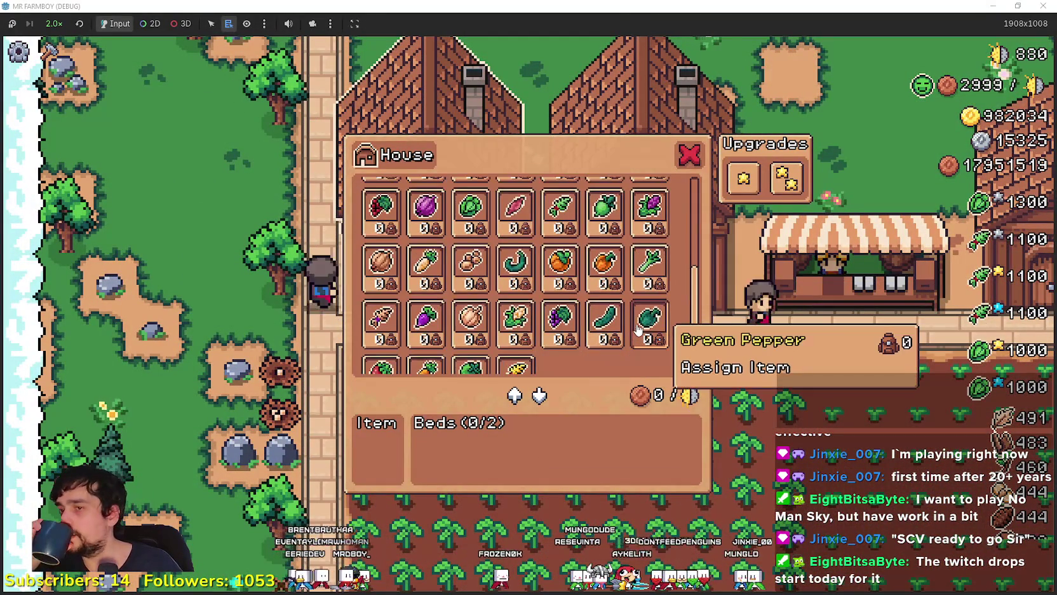
pyautogui.scroll(3, 636, 322)
pyautogui.scroll(1, 639, 321)
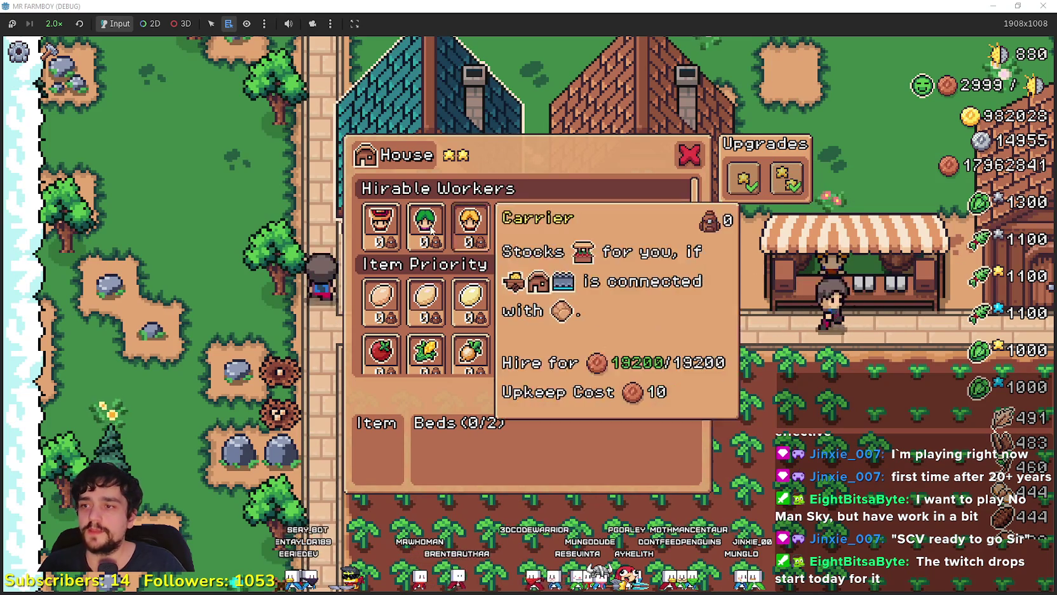
pyautogui.click(605, 309)
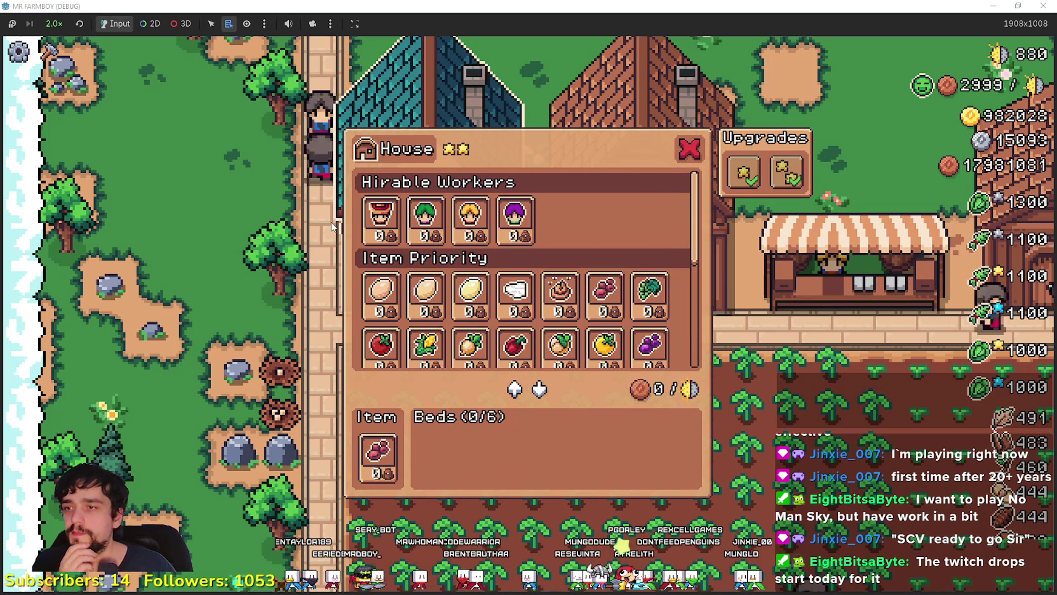
pyautogui.click(783, 395)
pyautogui.click(425, 118)
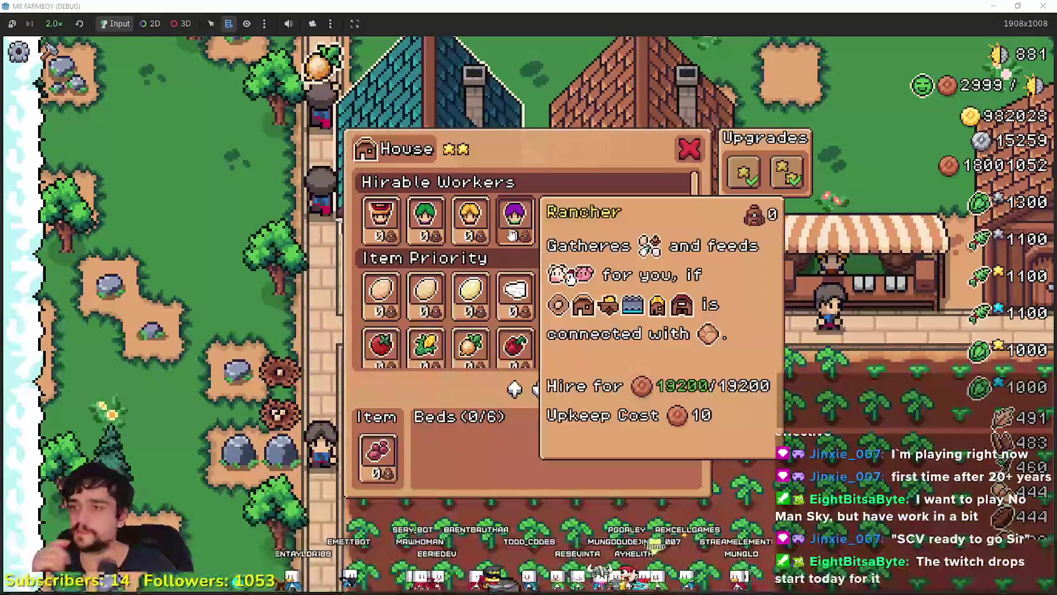
pyautogui.click(381, 220)
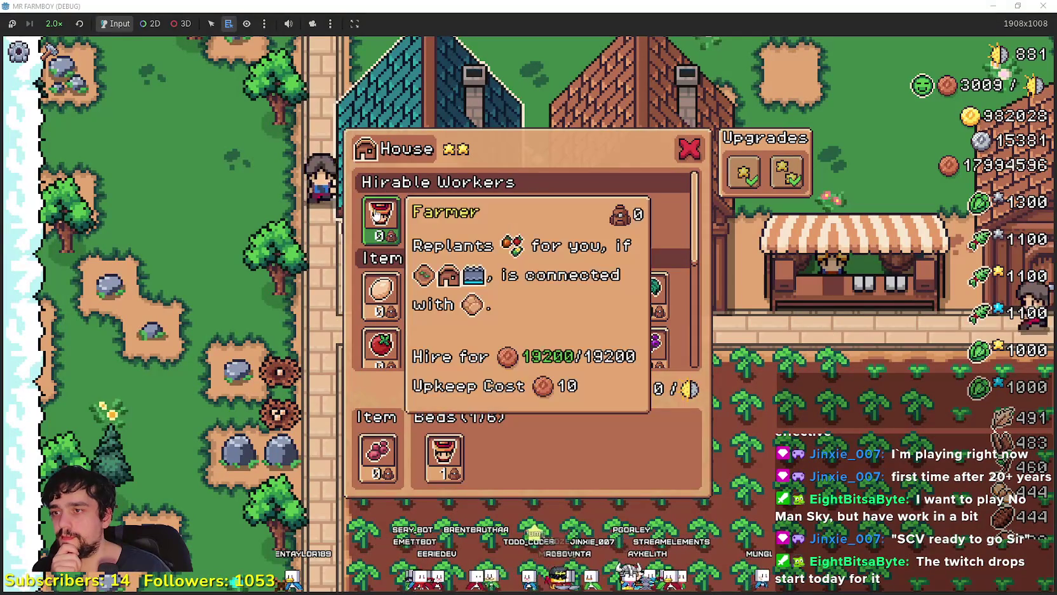
pyautogui.click(381, 219)
pyautogui.click(434, 232)
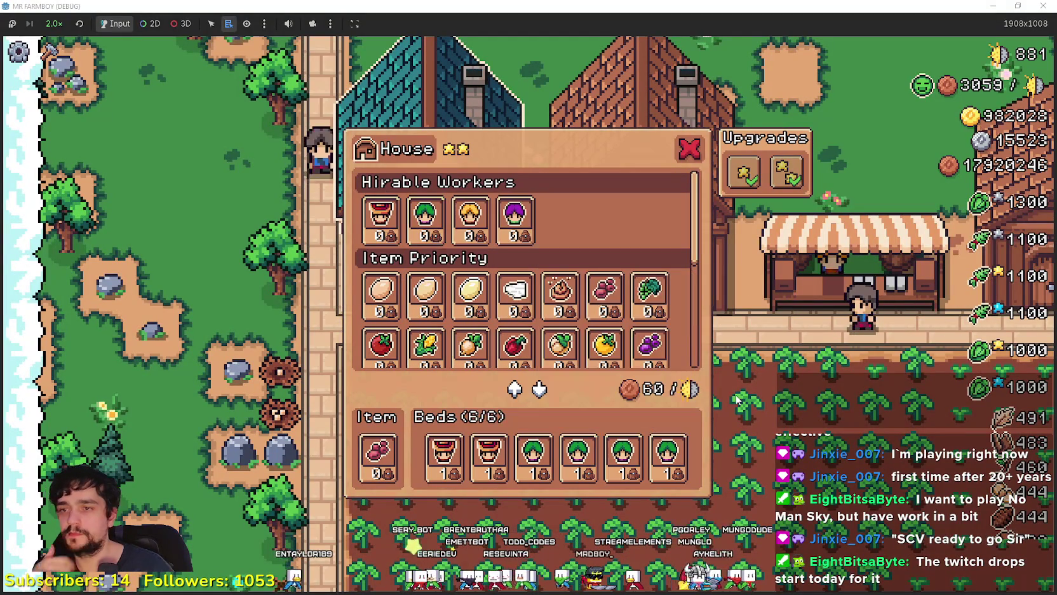
# Step: Give the next house Kidney Beans, a Farmer, and both upgrades for two stars
pyautogui.press('Tab')
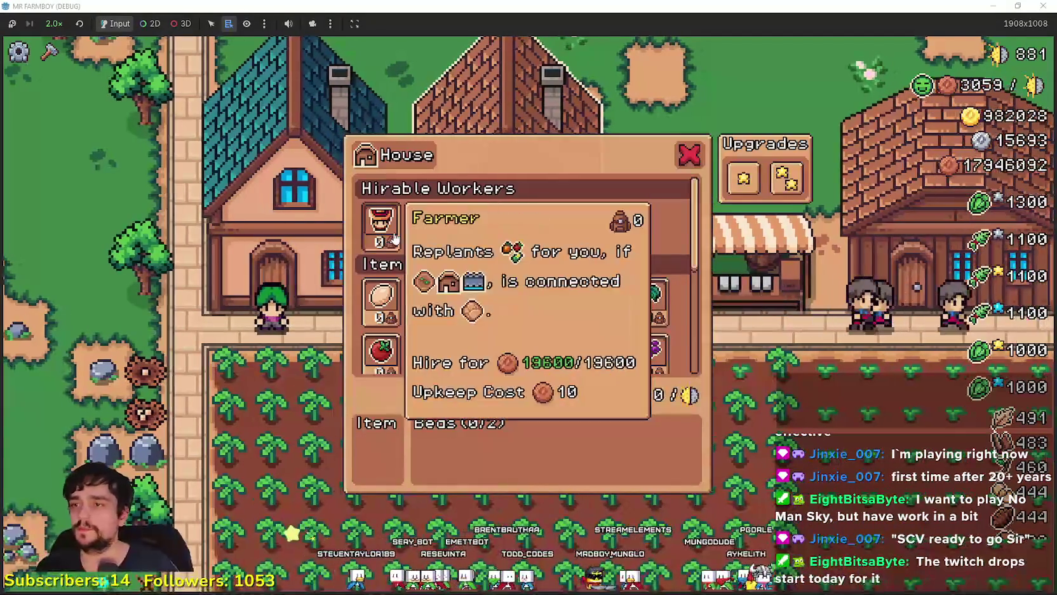
pyautogui.click(622, 316)
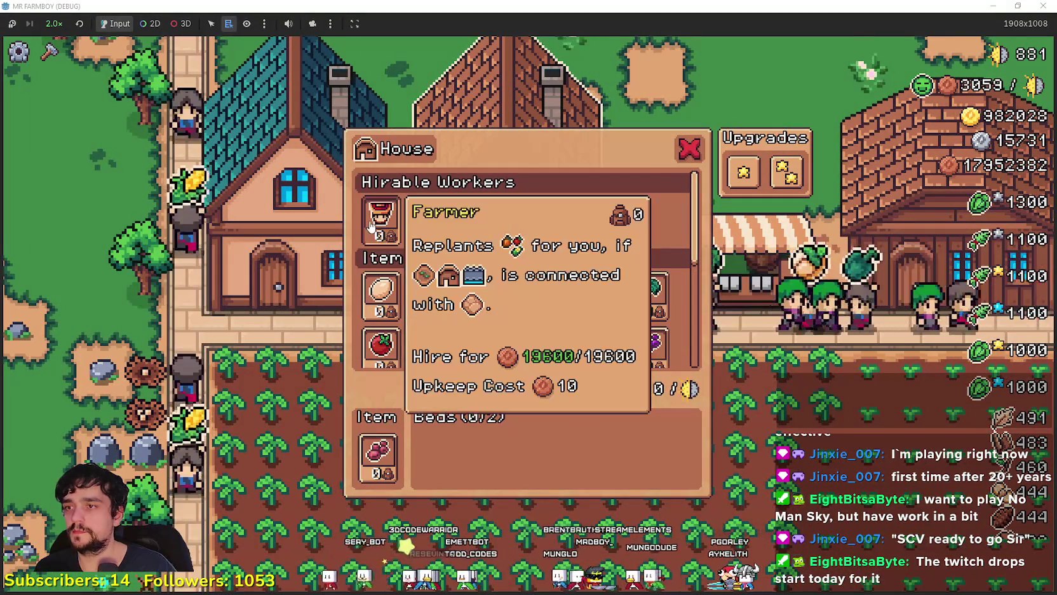
pyautogui.click(381, 219)
pyautogui.click(381, 219)
pyautogui.click(744, 171)
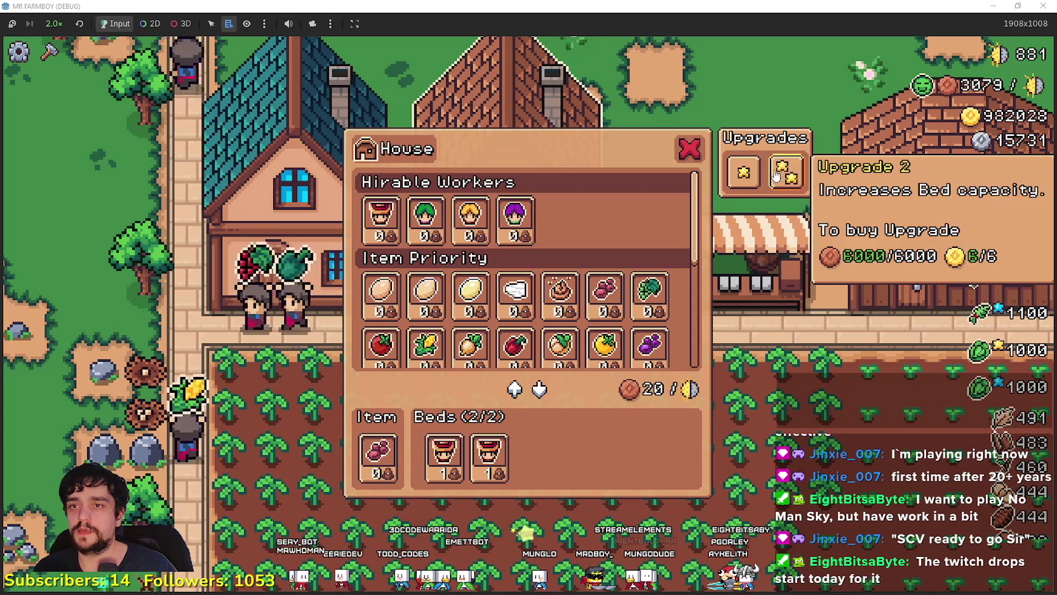
pyautogui.click(788, 171)
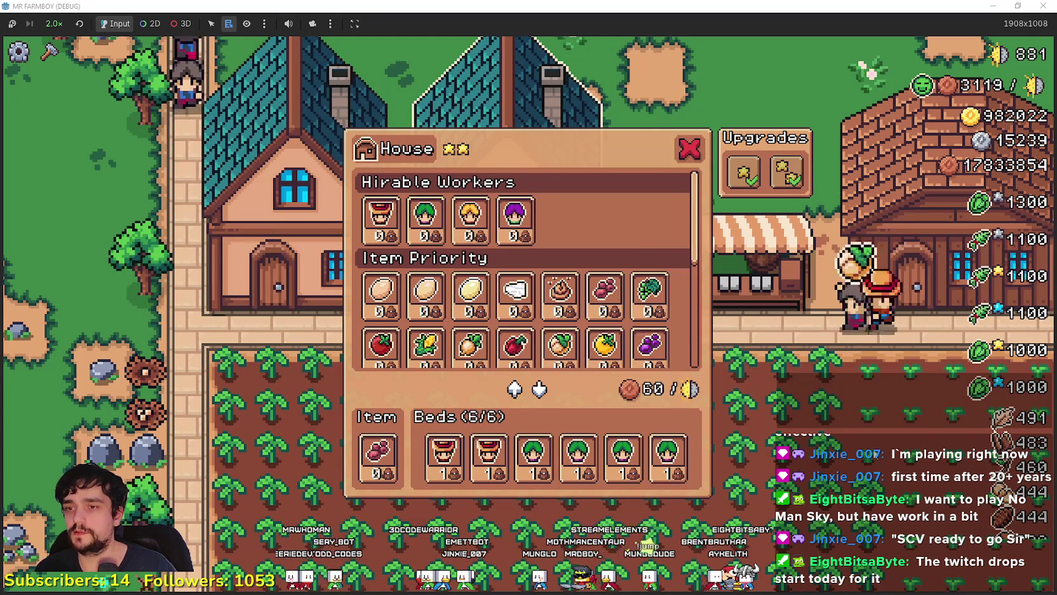
pyautogui.press('Tab')
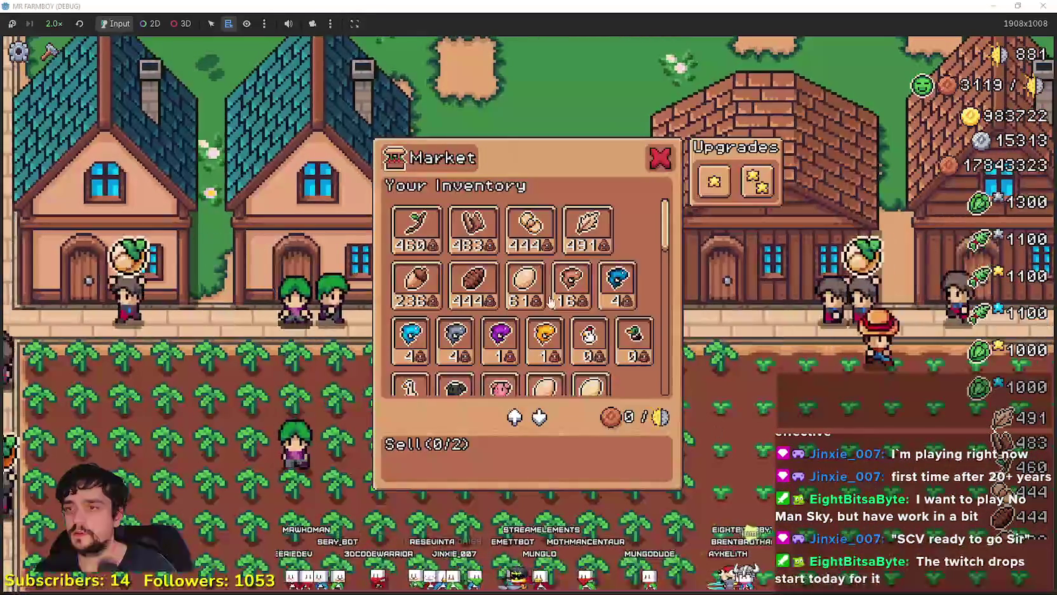
# Step: Put Kidney Beans in the Market's Sell slot and upgrade the Warehouse to two stars
pyautogui.scroll(-1, 620, 283)
pyautogui.scroll(1, 631, 312)
pyautogui.scroll(-5, 573, 282)
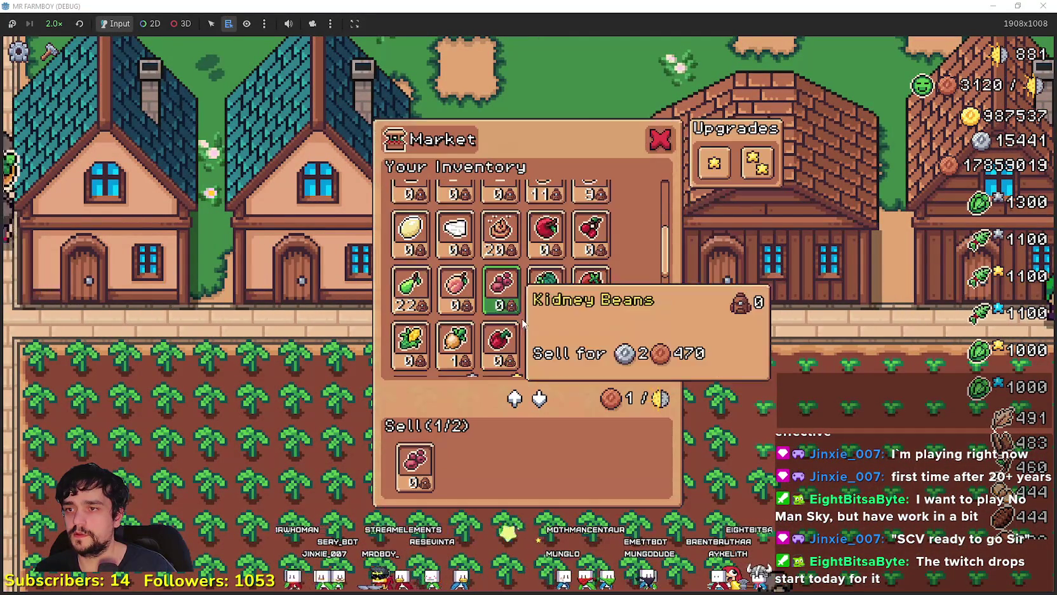
pyautogui.press('Tab')
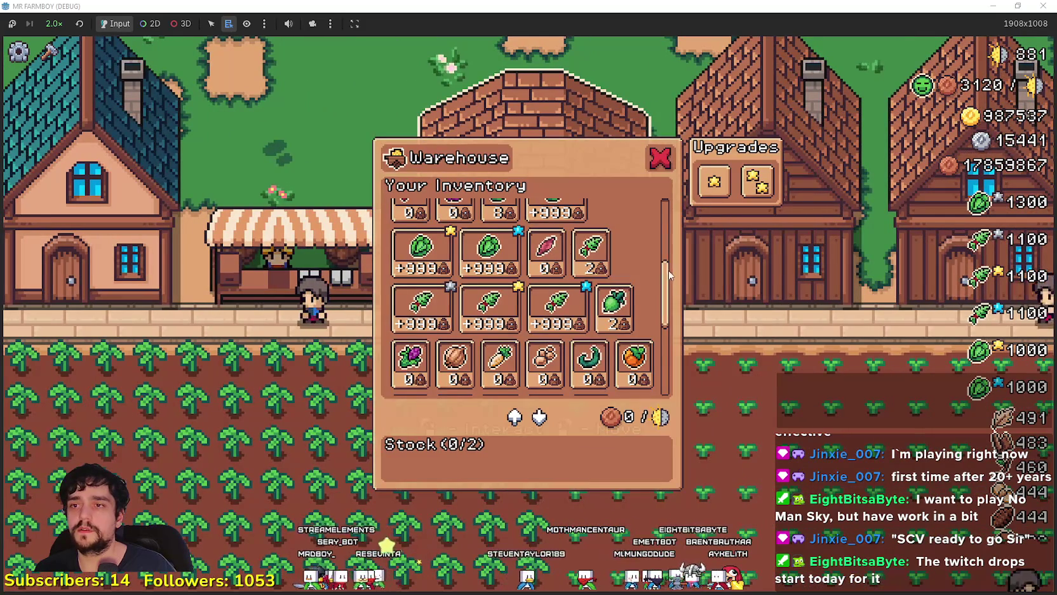
pyautogui.scroll(5, 668, 277)
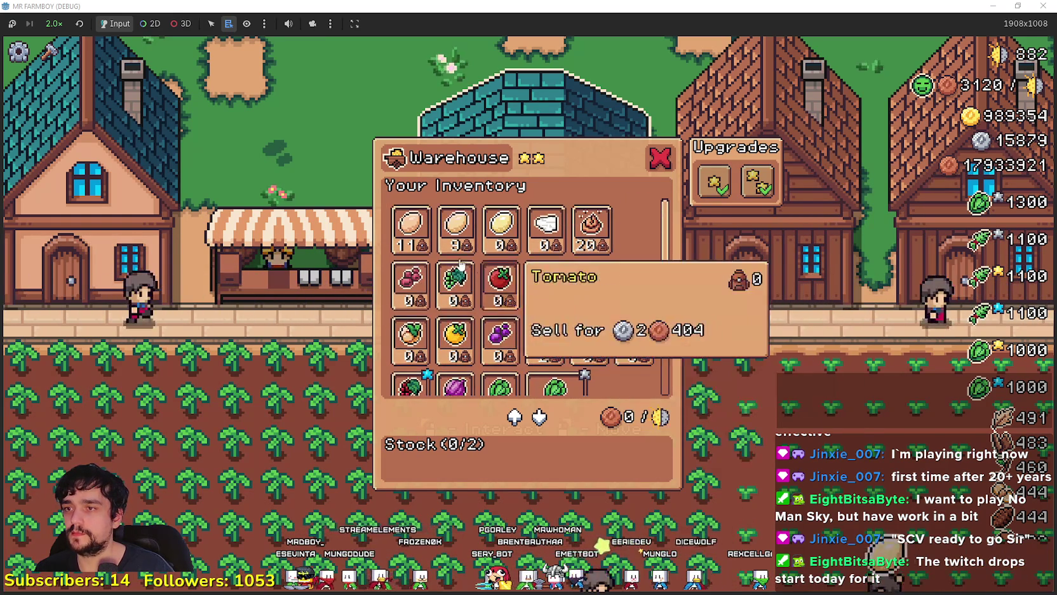
pyautogui.press('Escape')
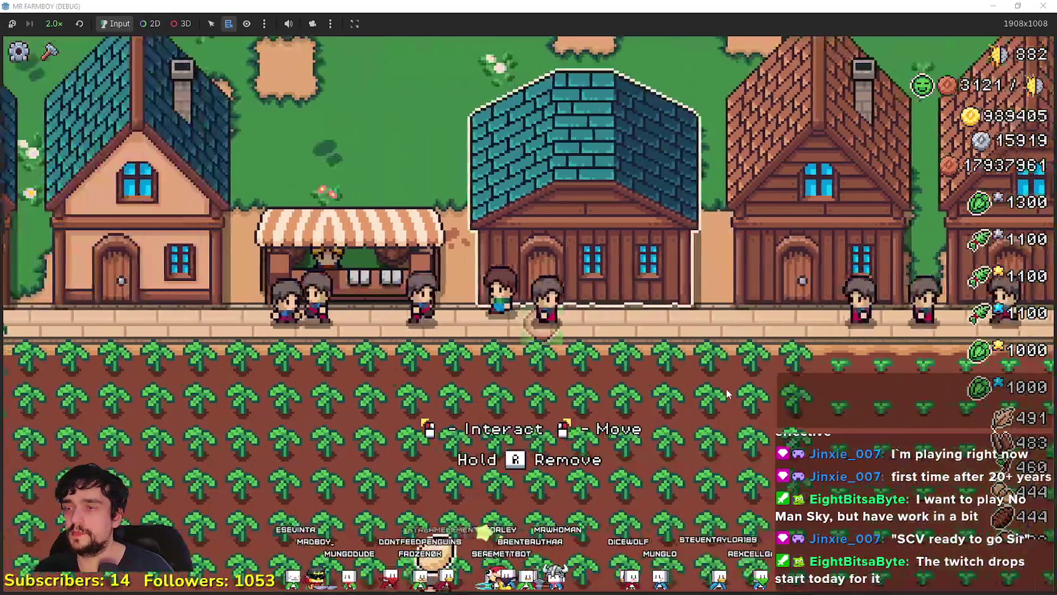
# Step: Upgrade the brown house to two stars, assign Kidney Beans, and hire two Carriers
pyautogui.click(726, 391)
pyautogui.press('Escape')
pyautogui.rightClick(726, 388)
pyautogui.click(726, 386)
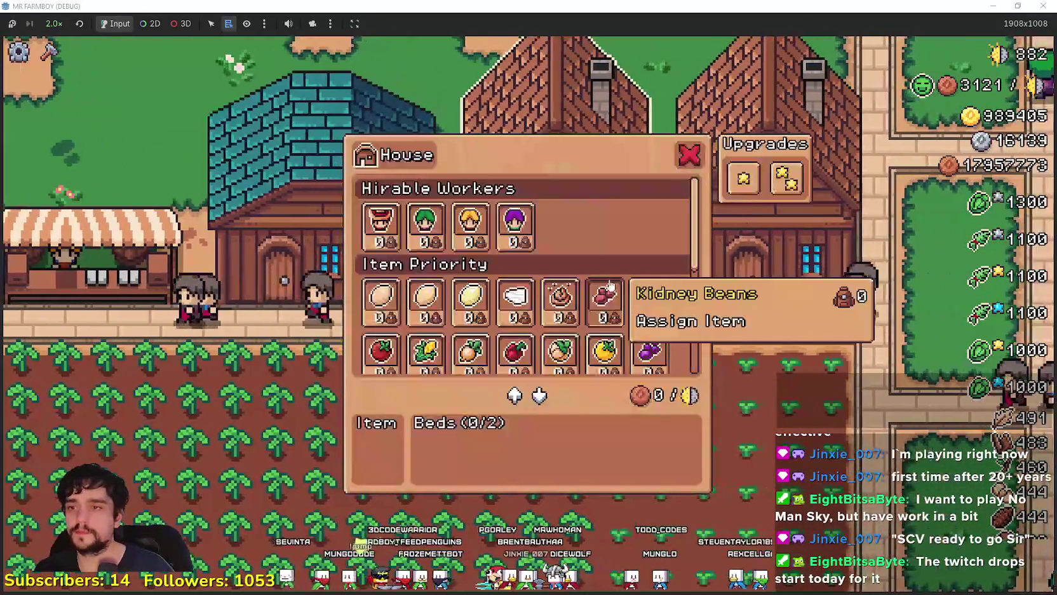
pyautogui.click(744, 178)
pyautogui.click(786, 179)
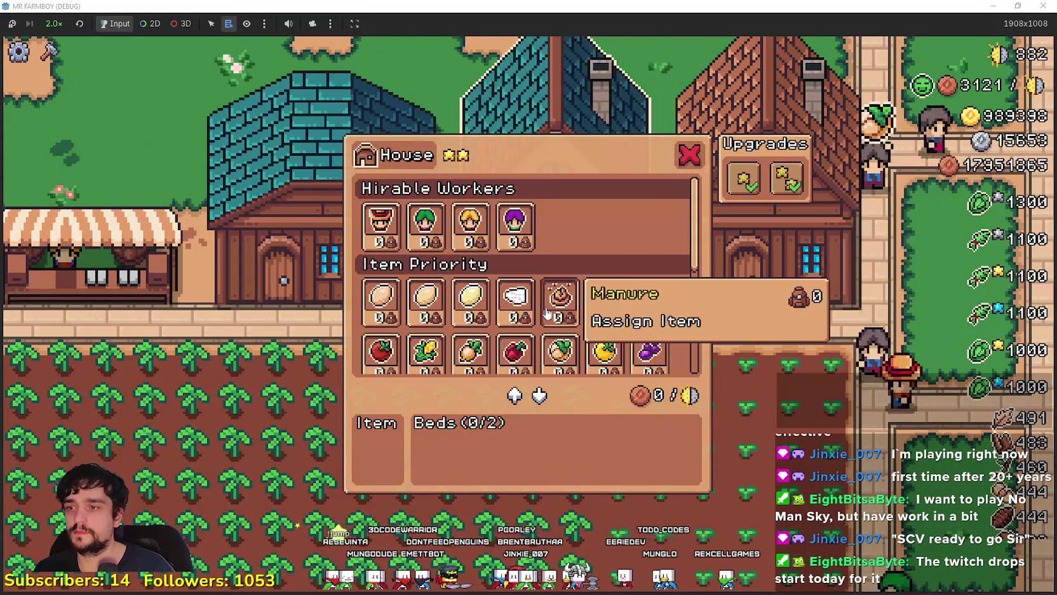
pyautogui.click(600, 305)
pyautogui.click(471, 223)
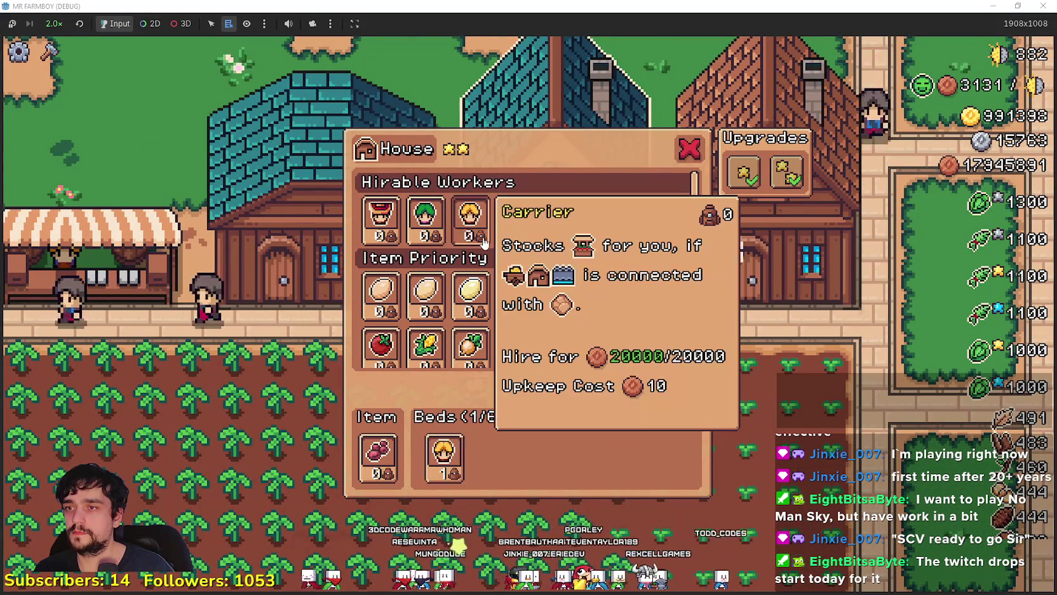
pyautogui.click(470, 222)
pyautogui.moveTo(383, 227)
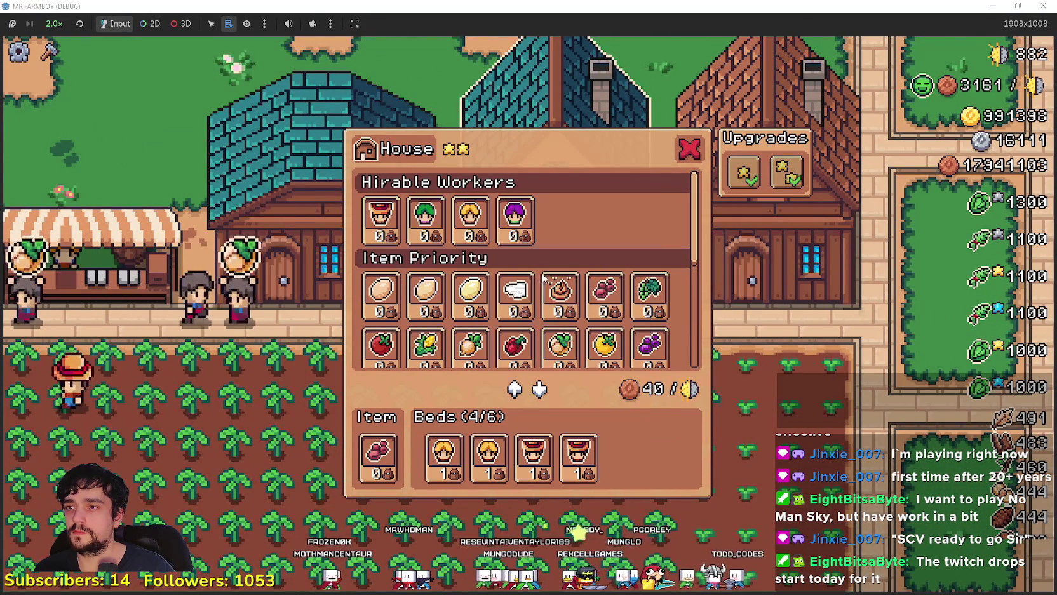
pyautogui.moveTo(412, 218)
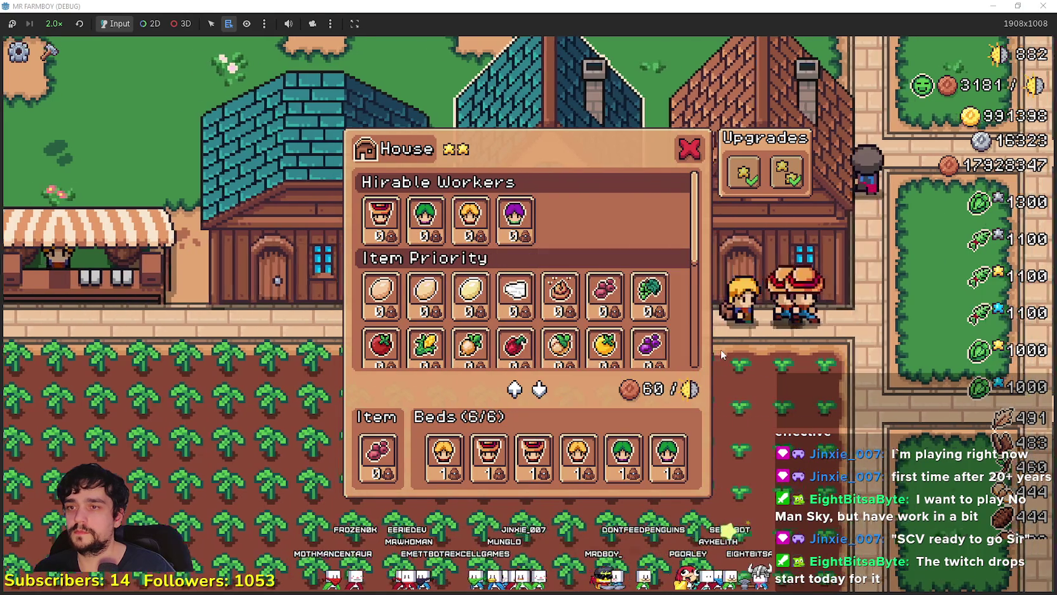
# Step: Assign Kidney Beans to the next house and upgrade it to two stars
pyautogui.click(721, 349)
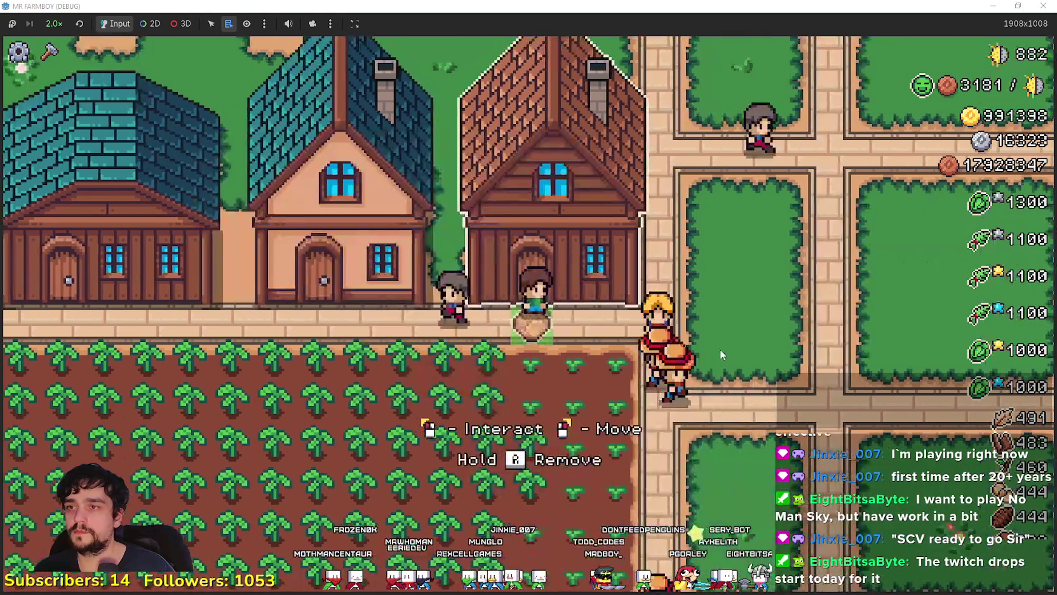
pyautogui.click(674, 229)
pyautogui.click(605, 295)
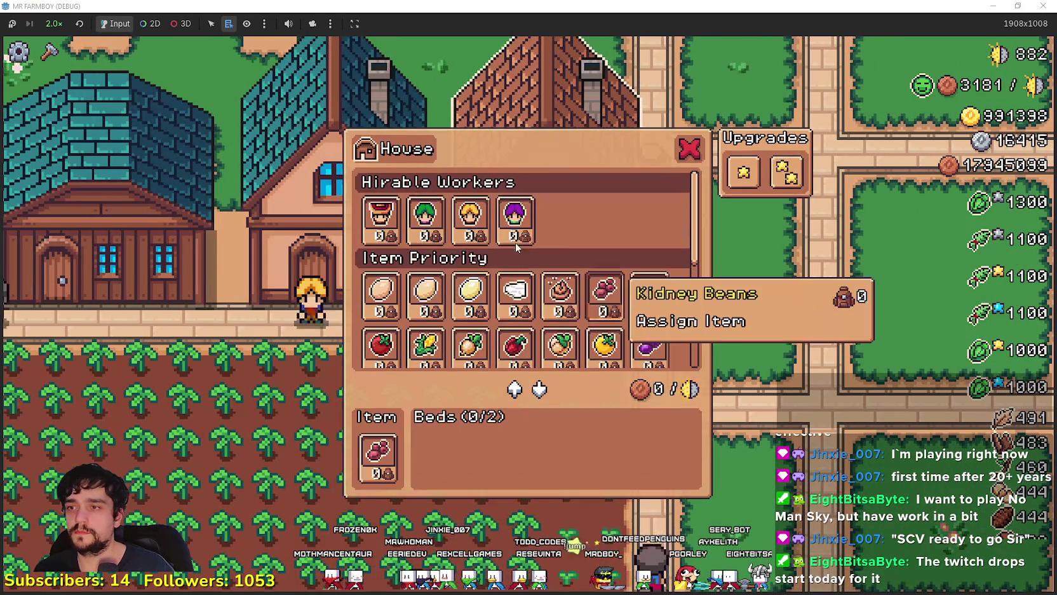
pyautogui.moveTo(384, 220)
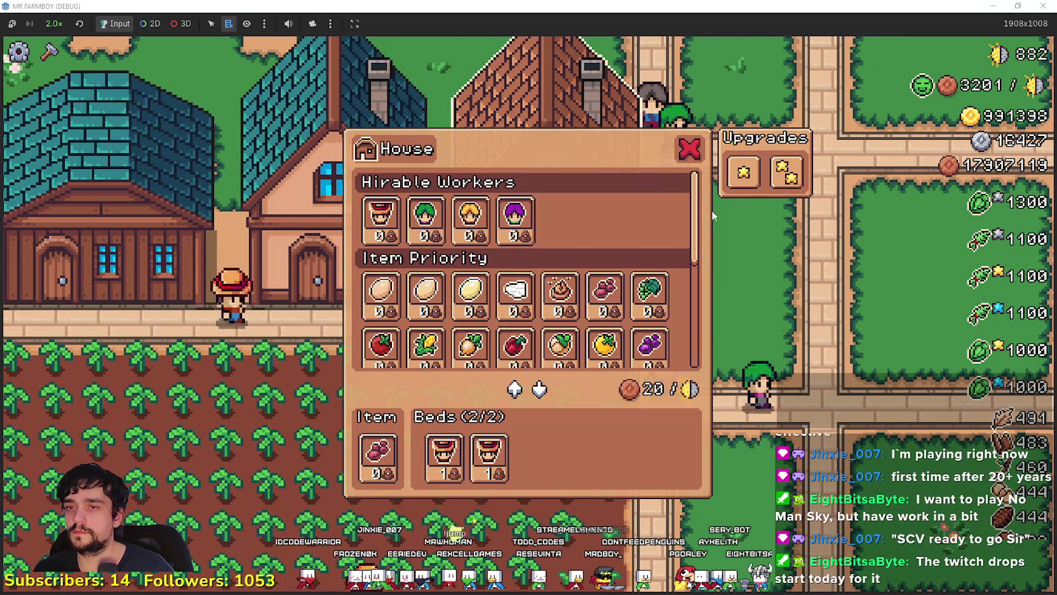
pyautogui.click(775, 180)
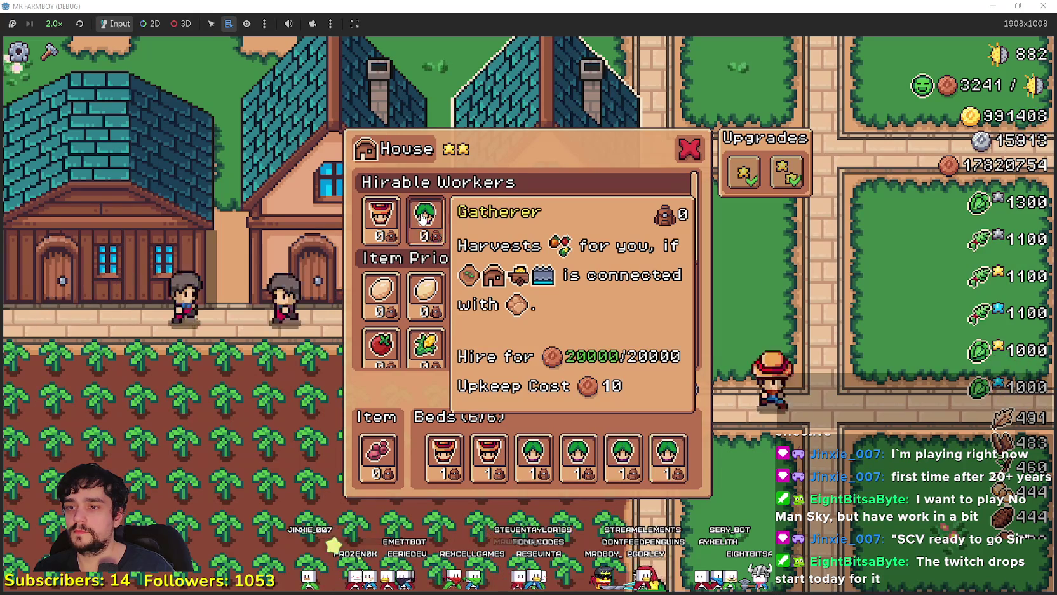
pyautogui.press('Escape')
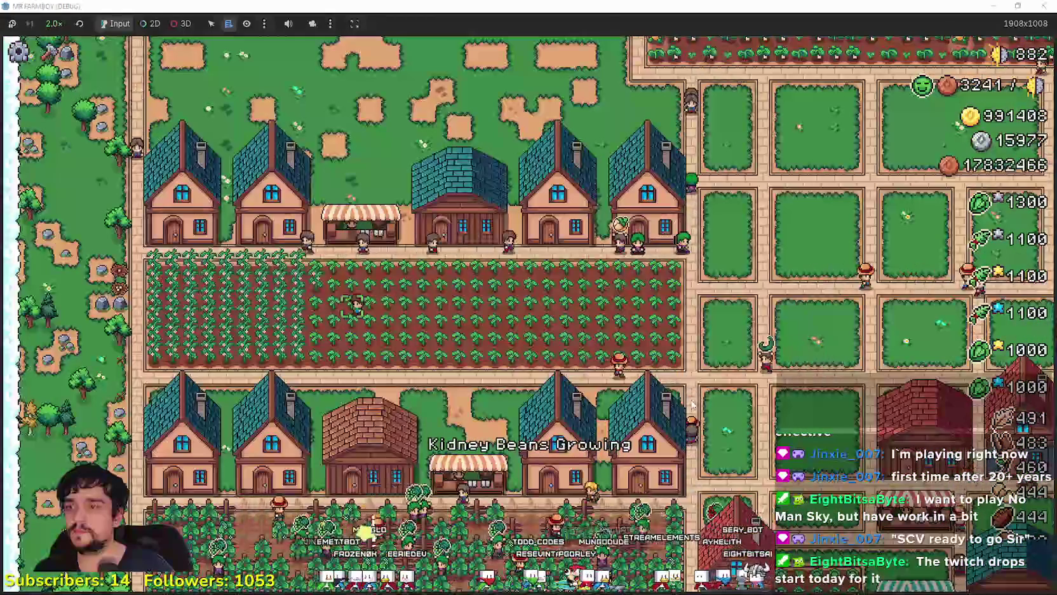
pyautogui.hotkey('w', 'd')
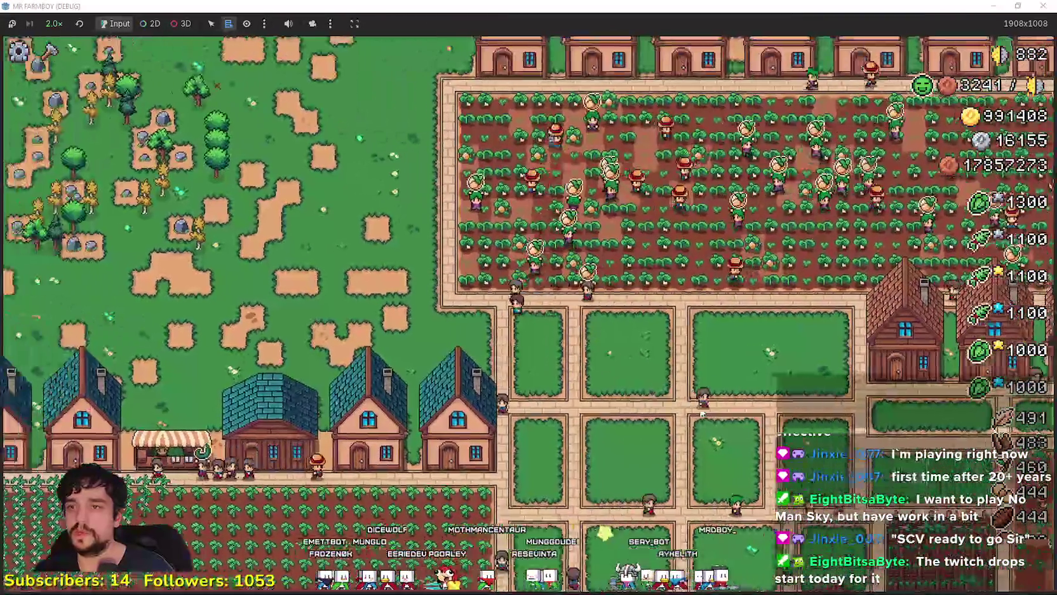
pyautogui.press('s')
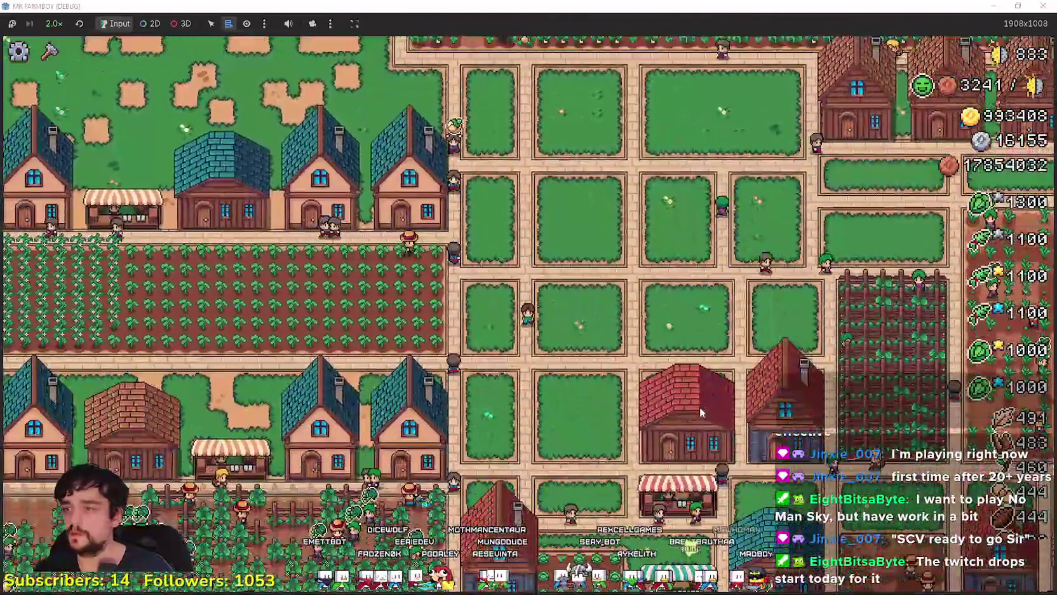
pyautogui.scroll(-5, 701, 408)
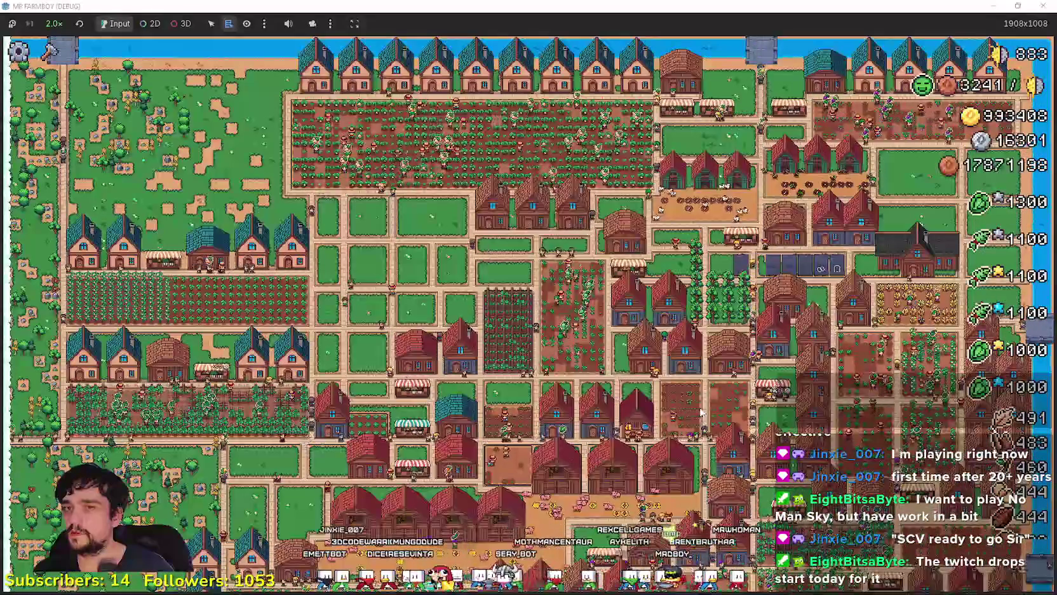
pyautogui.scroll(5, 701, 412)
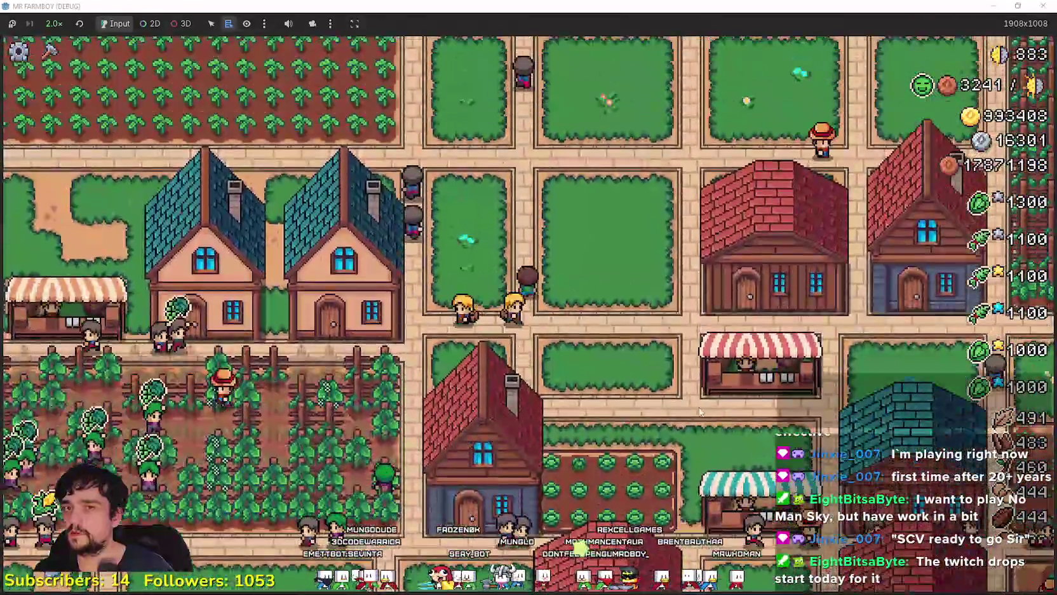
pyautogui.press('w')
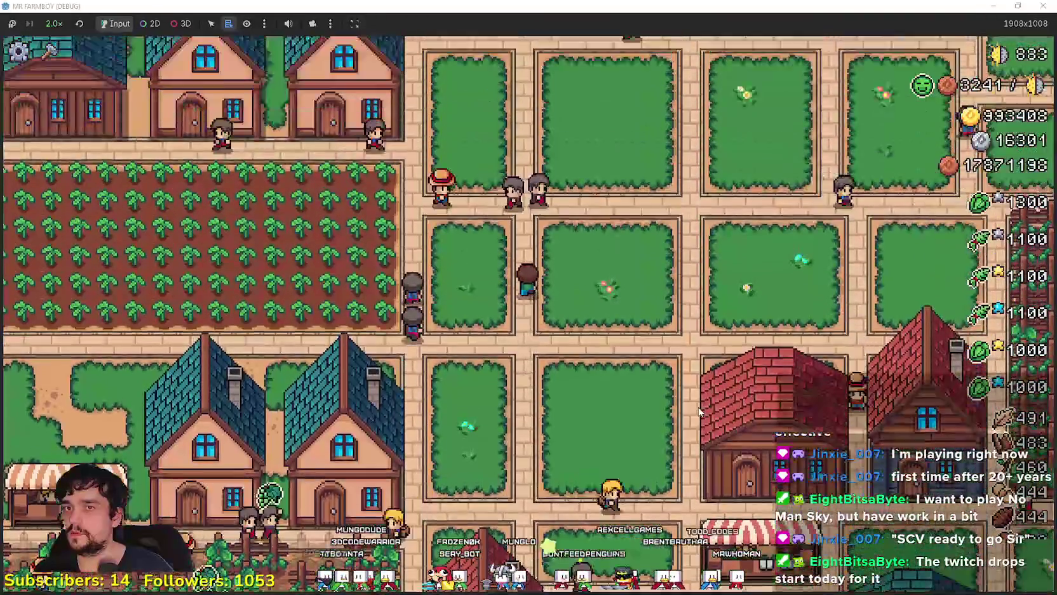
pyautogui.press('a')
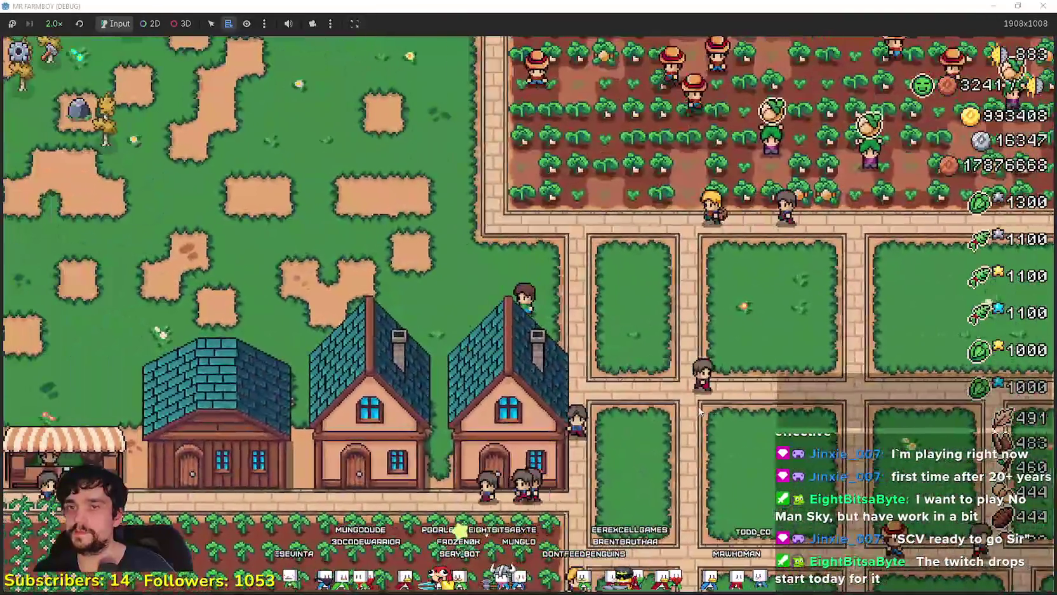
pyautogui.press('d')
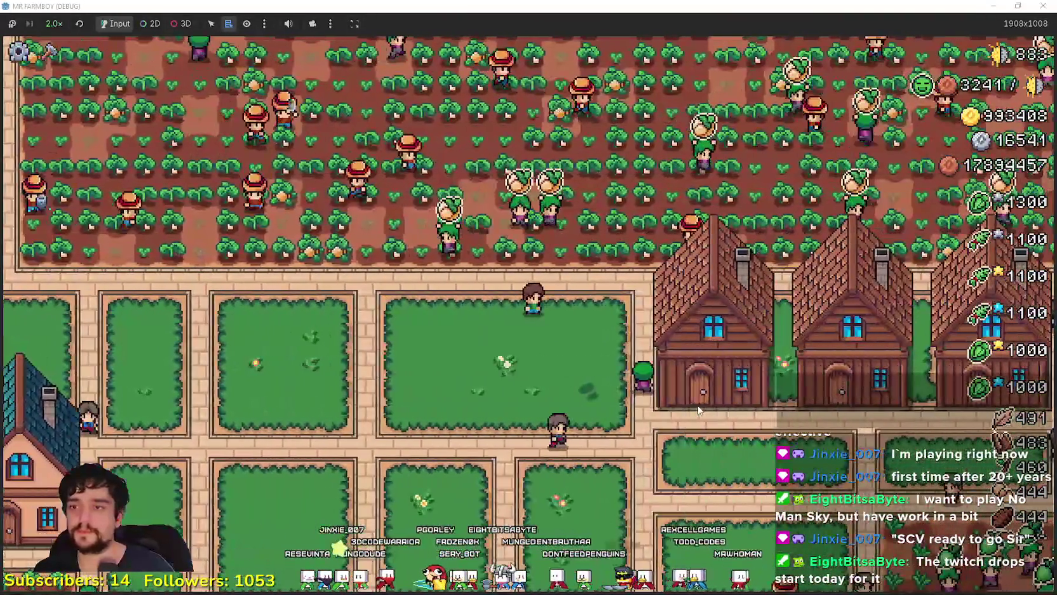
pyautogui.press('s')
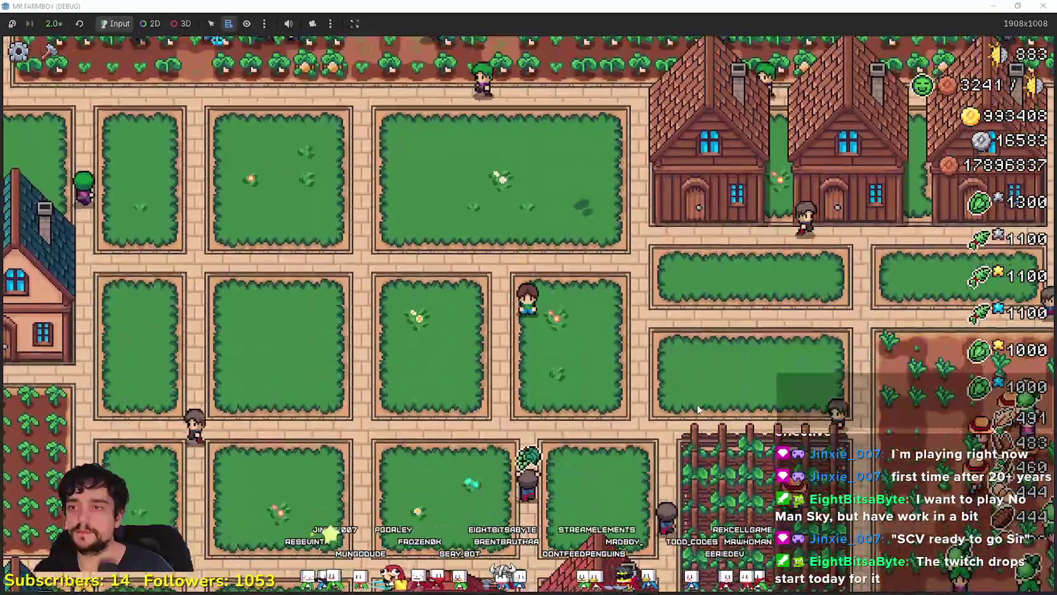
pyautogui.press('d')
pyautogui.press('d')
pyautogui.press('s')
pyautogui.press('a')
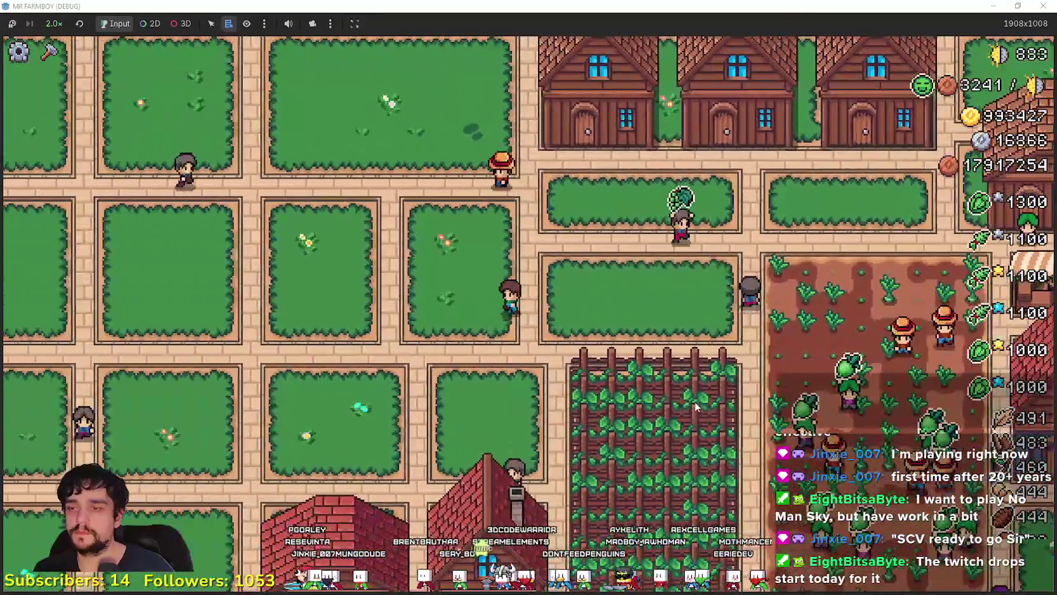
pyautogui.press('a')
pyautogui.press('s')
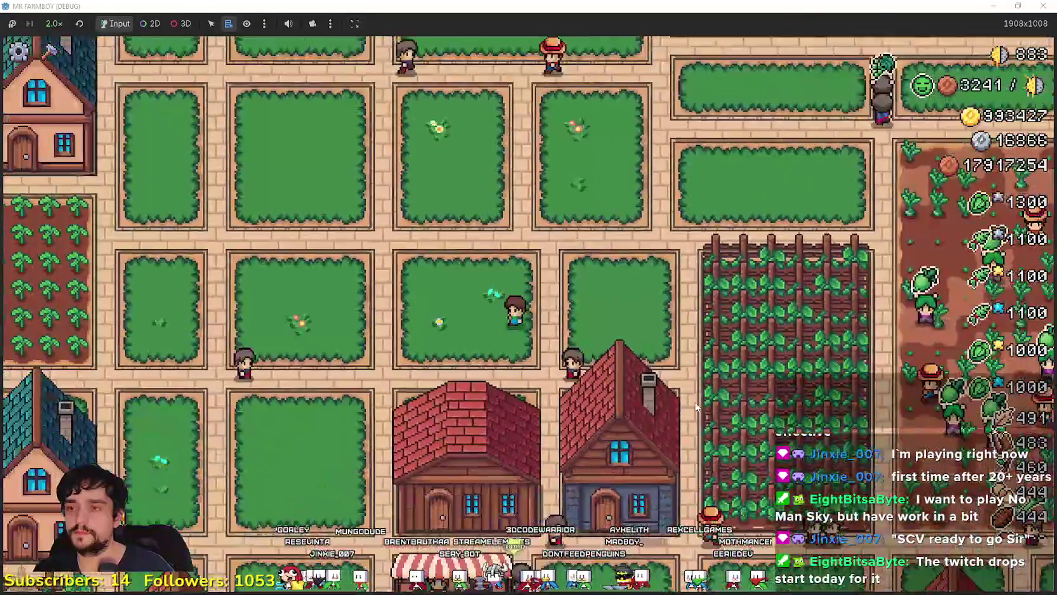
pyautogui.press('d')
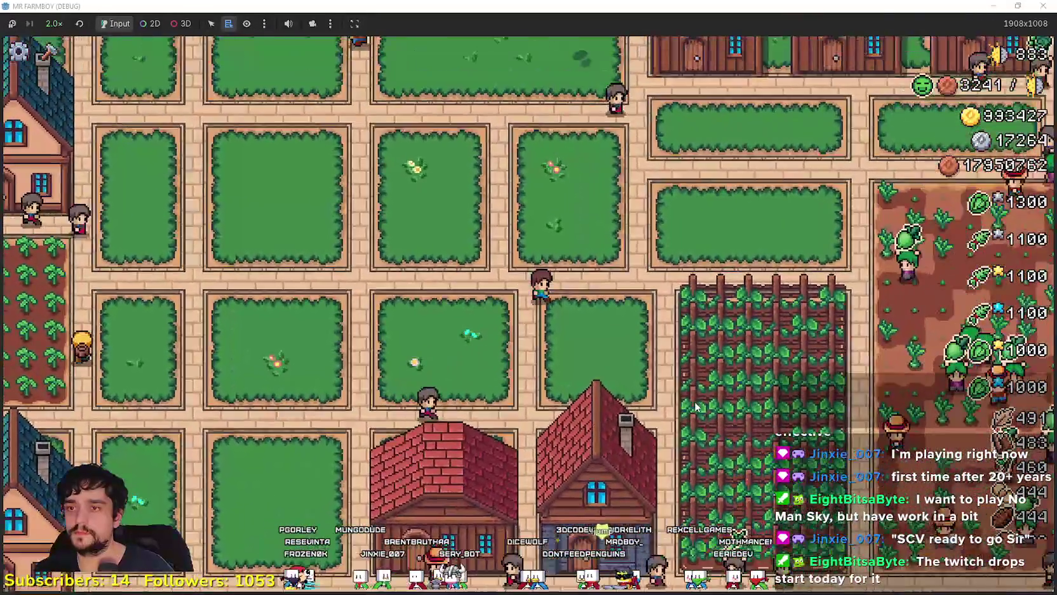
pyautogui.press('d')
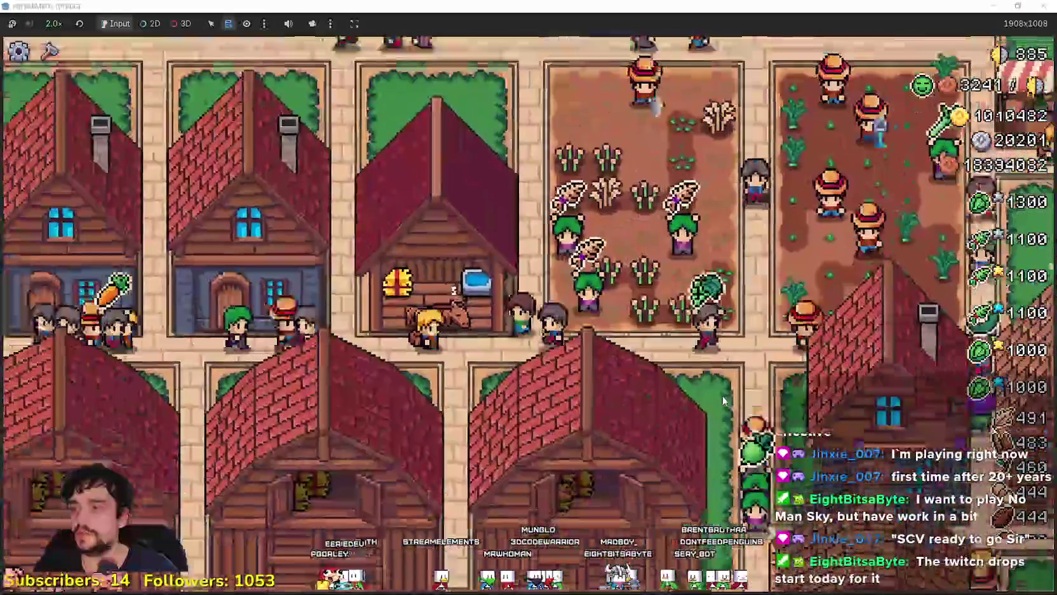
# Step: Feed the horse at the Horse Stable, browse the Crafting items, then zoom out to the farm map
pyautogui.click(438, 299)
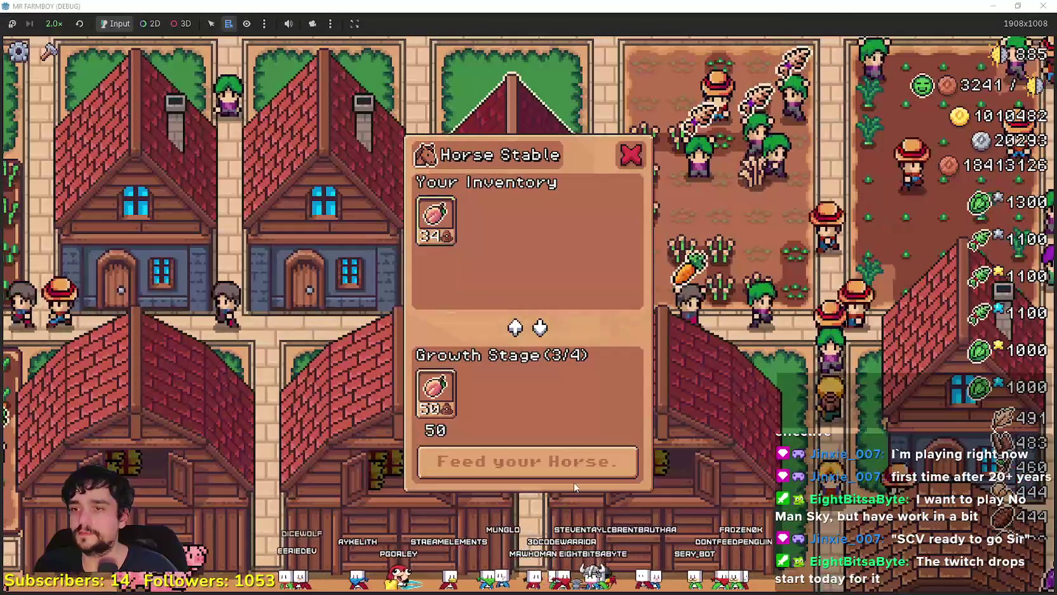
pyautogui.click(585, 470)
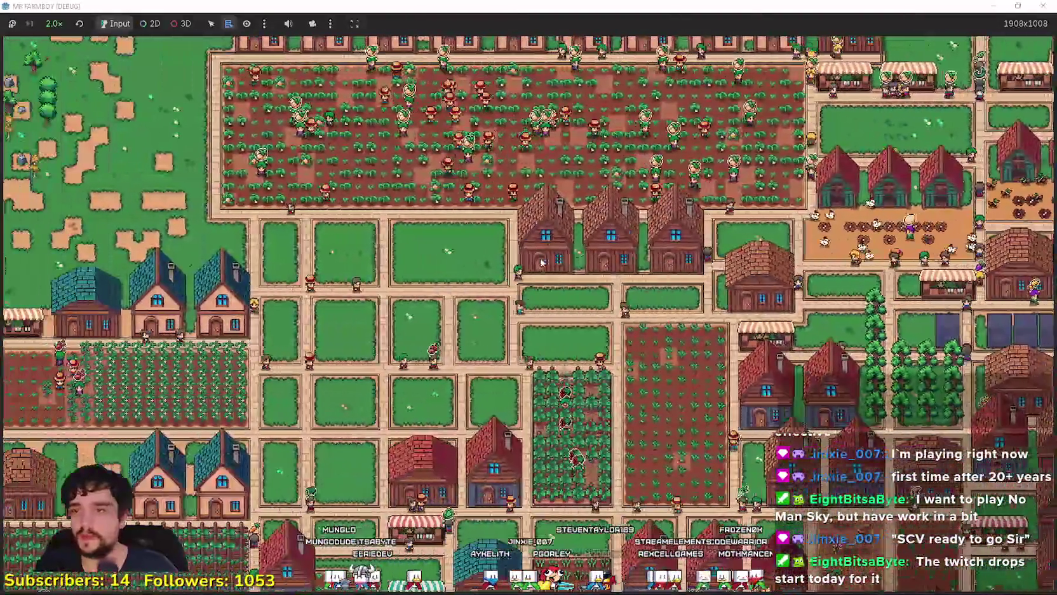
pyautogui.press('c')
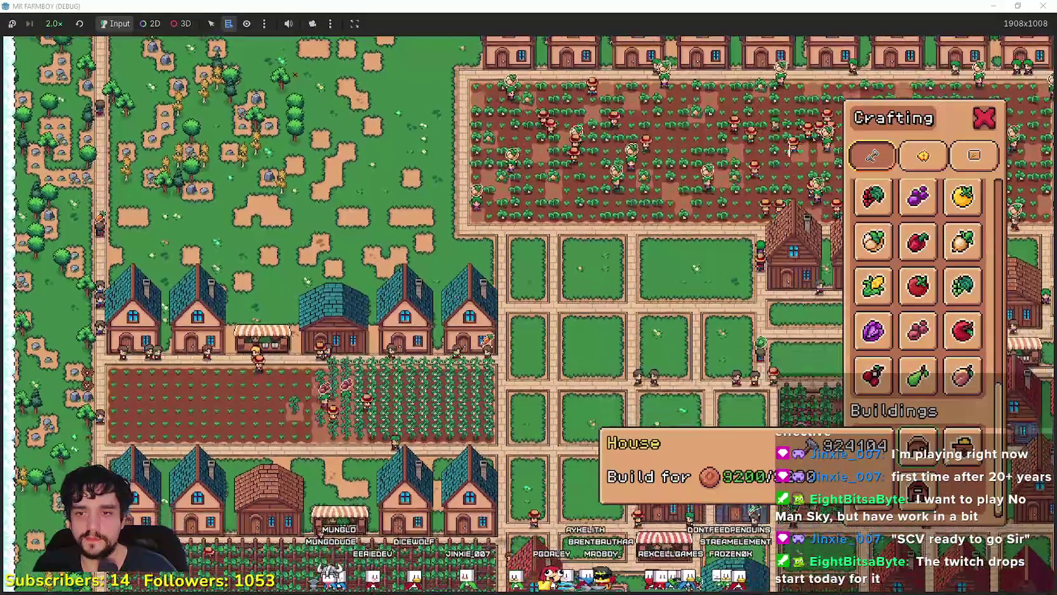
pyautogui.scroll(2, 934, 336)
pyautogui.scroll(3, 934, 337)
pyautogui.scroll(2, 929, 435)
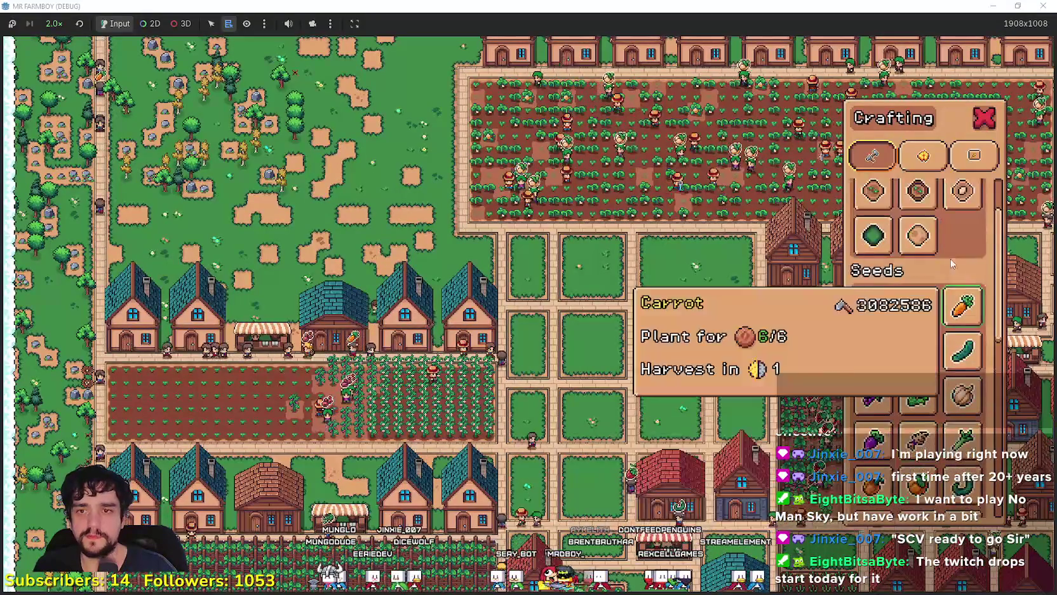
pyautogui.press('w')
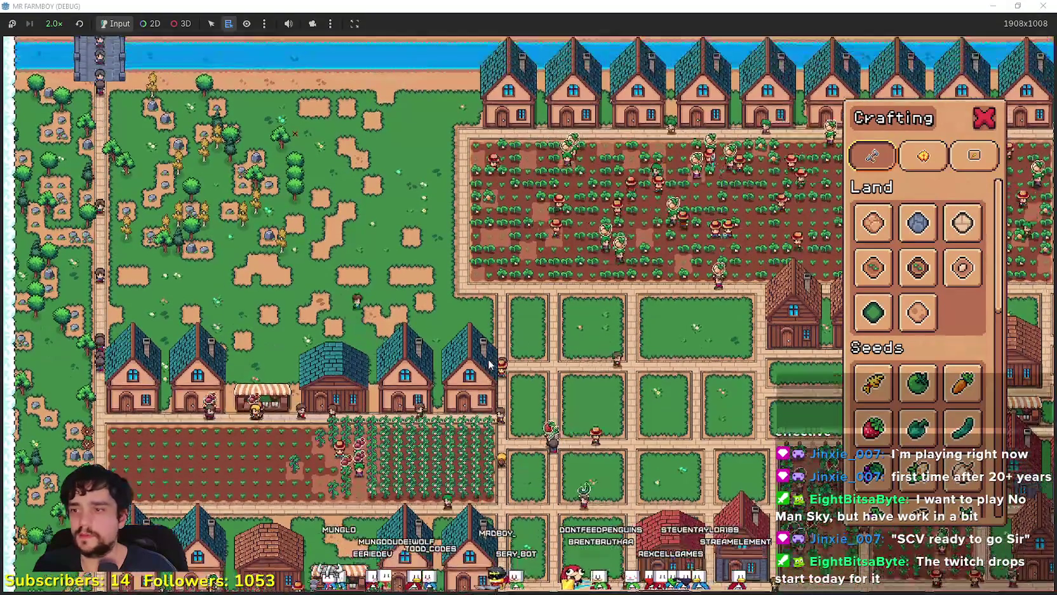
pyautogui.press('s')
pyautogui.scroll(-3, 621, 253)
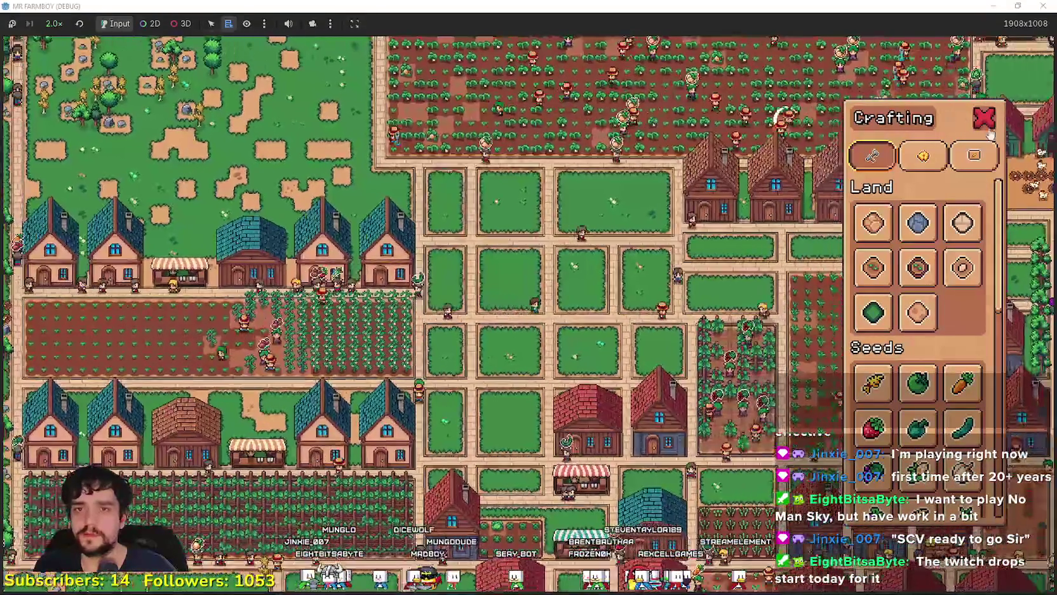
pyautogui.press('Escape')
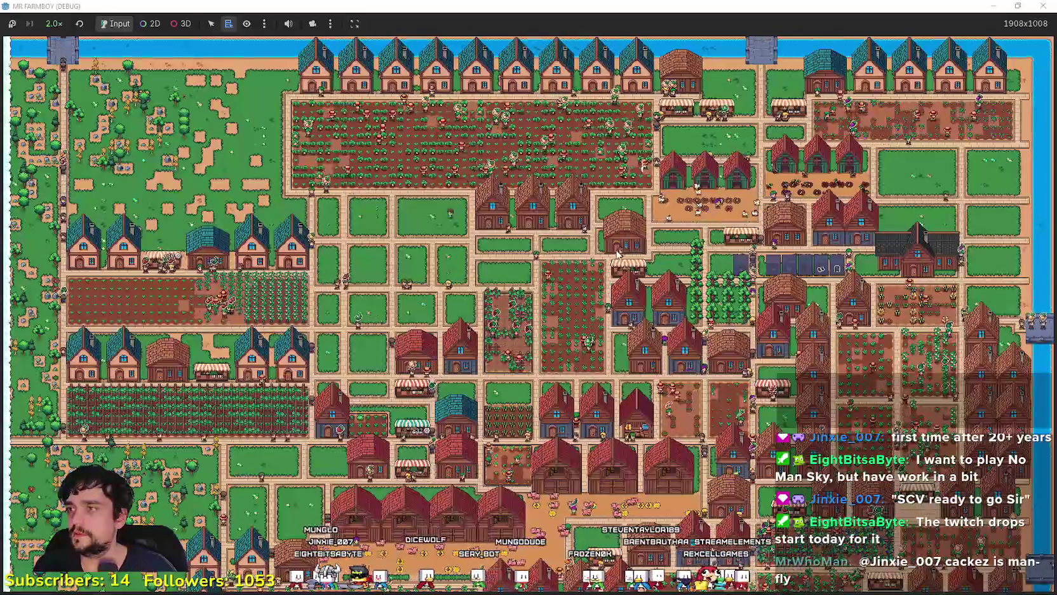
pyautogui.scroll(3, 448, 439)
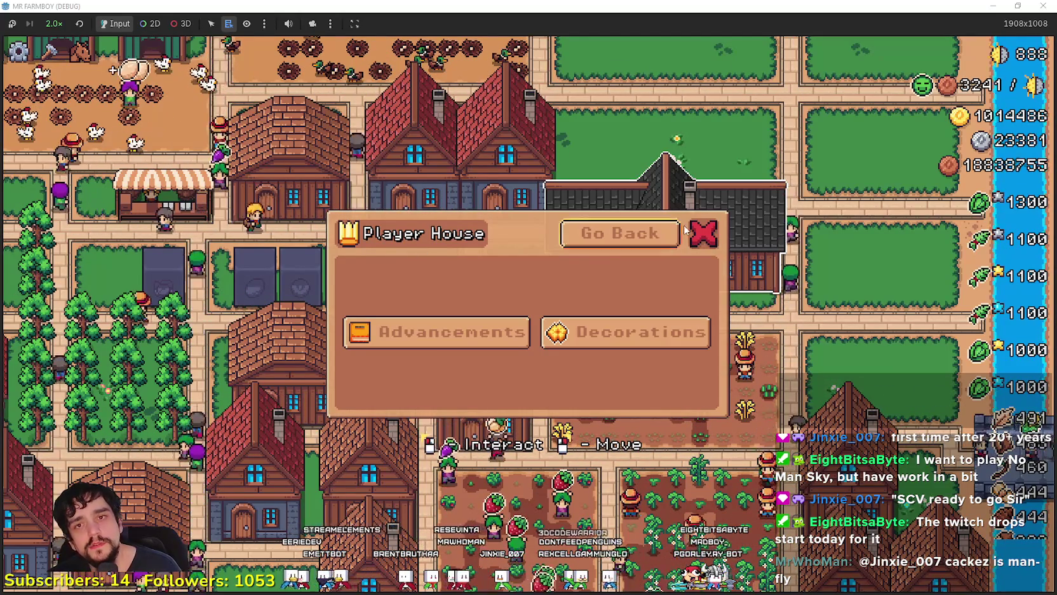
# Step: Launch Windows Calculator and move it lower beside the Player House panel
pyautogui.press('XF86Calculator')
pyautogui.moveTo(238, 59); pyautogui.dragTo(218, 94)
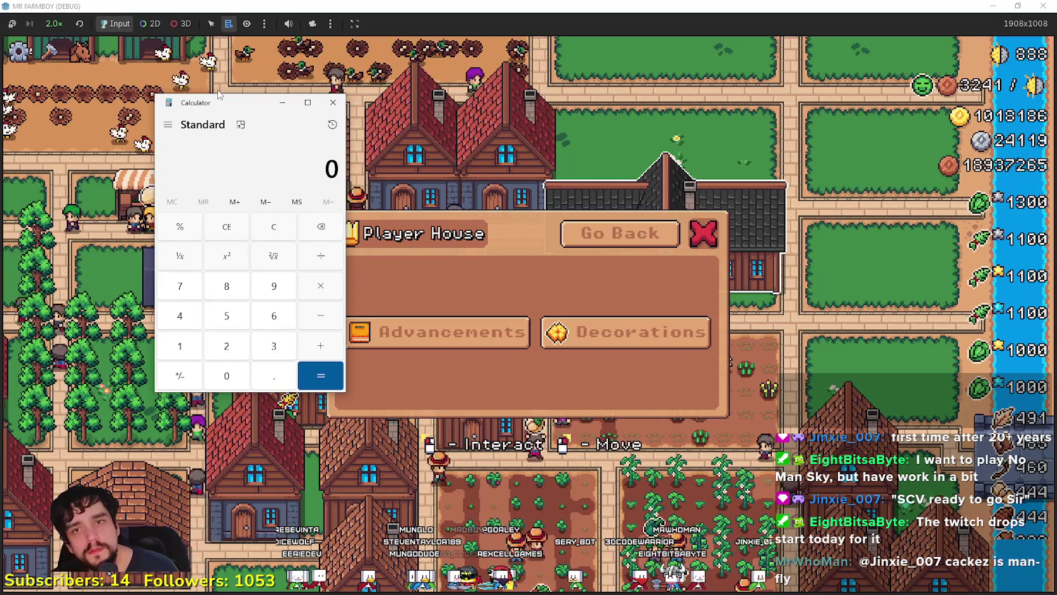
# Step: Compute 20000000 ÷ 1000 = 20,000, then multiply the result by 1000
pyautogui.write('20')
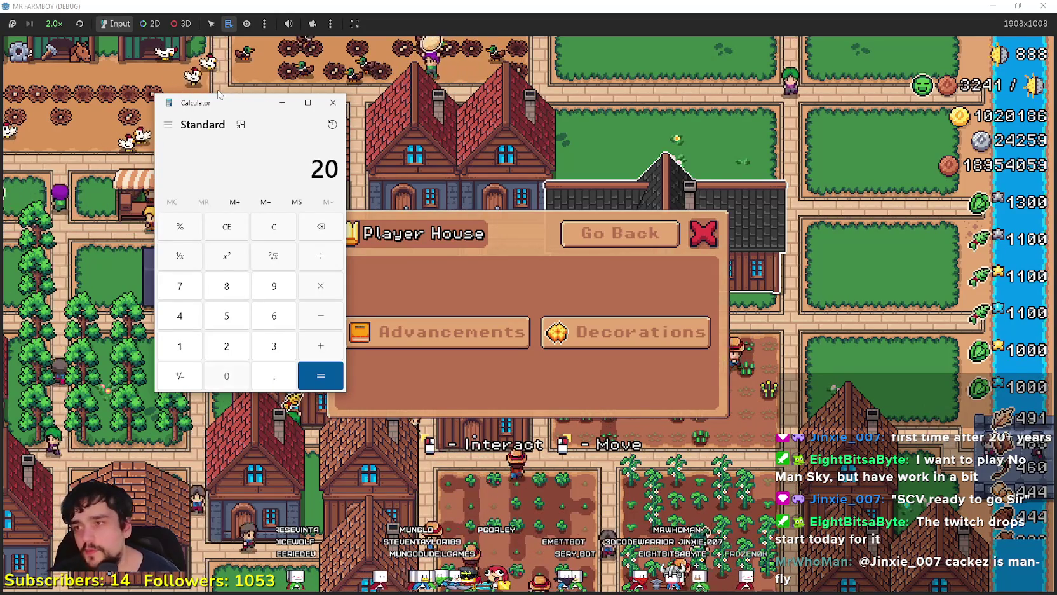
pyautogui.write('000000')
pyautogui.write('/')
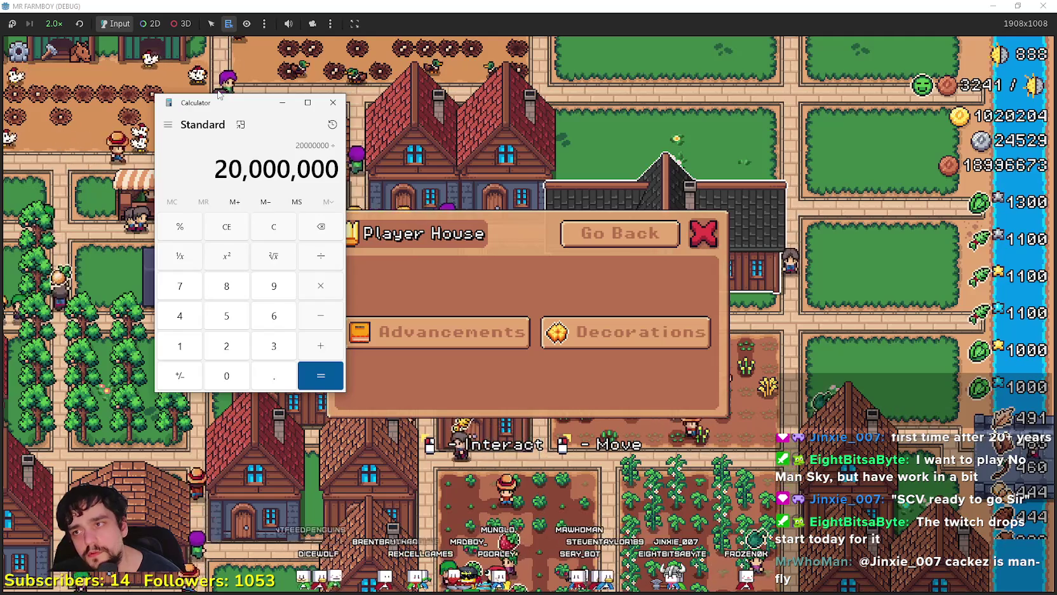
pyautogui.write('1000')
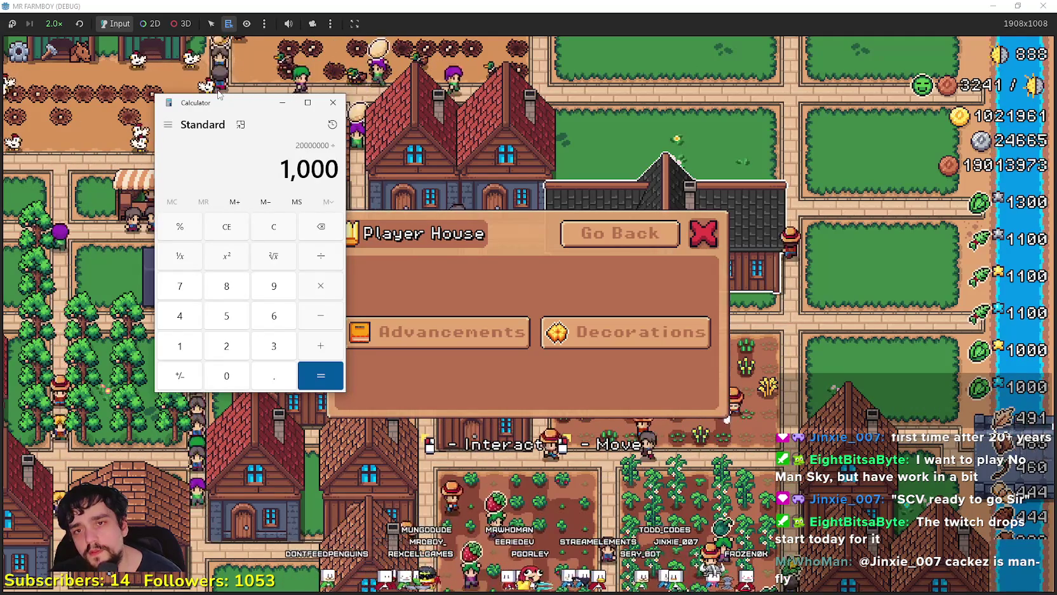
pyautogui.press('Return')
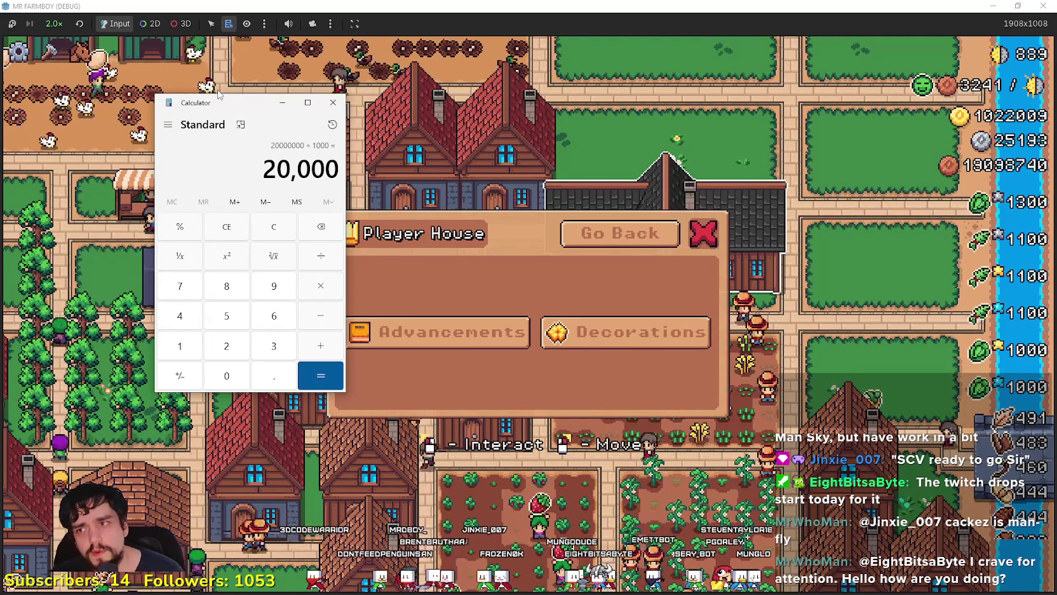
pyautogui.click(320, 286)
pyautogui.write('1000')
pyautogui.press('Return')
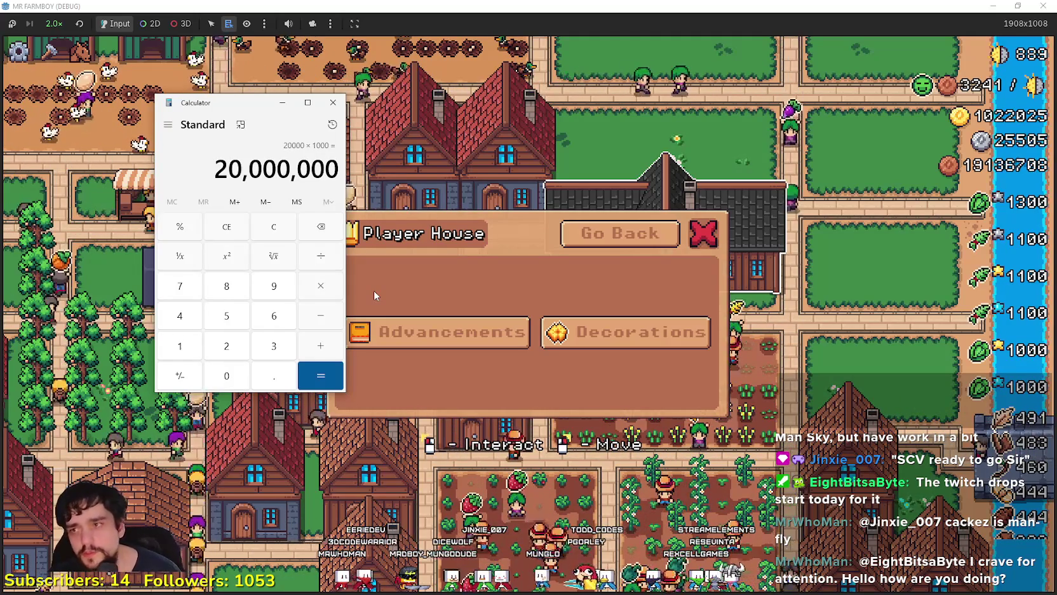
# Step: Divide 20,000,000 by 100 to get 200,000, then close the Calculator
pyautogui.press('/')
pyautogui.write('100')
pyautogui.press('Return')
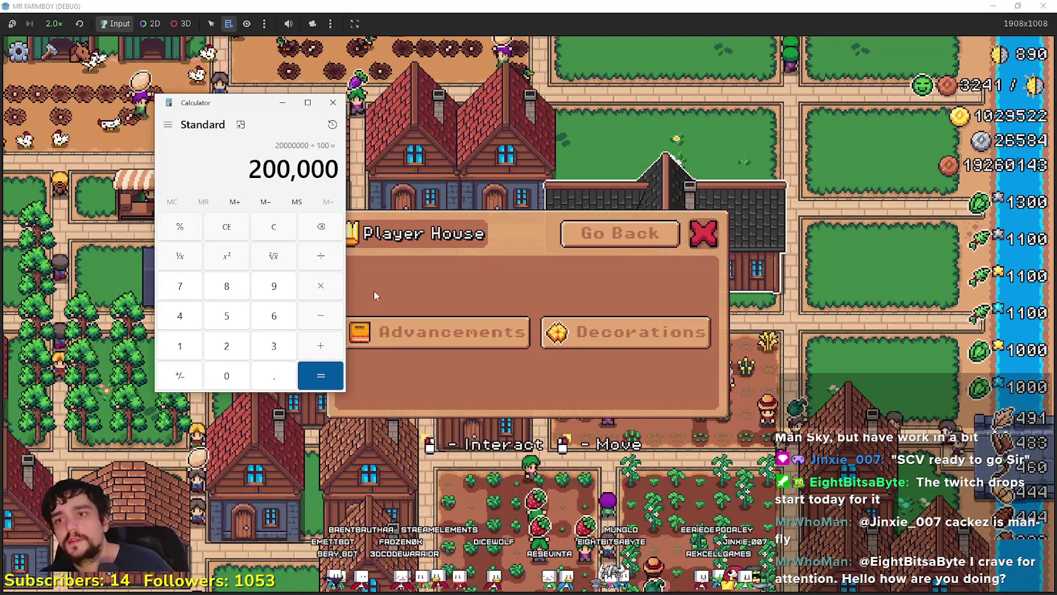
pyautogui.click(333, 102)
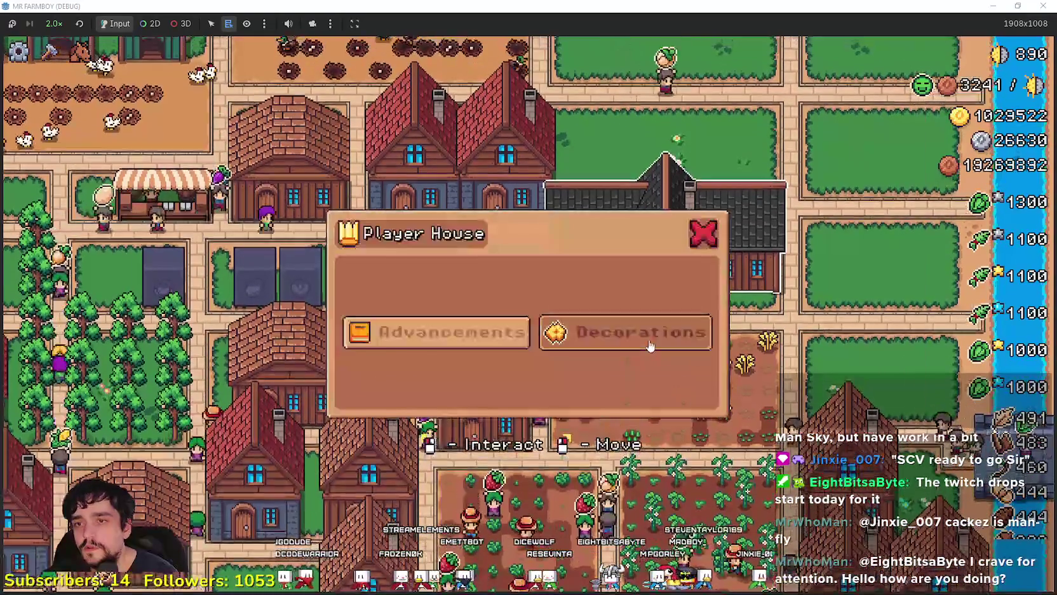
# Step: Try the Decorations and Advancements views, going back to the Player House menu each time
pyautogui.click(626, 332)
pyautogui.click(784, 96)
pyautogui.click(436, 332)
pyautogui.click(814, 97)
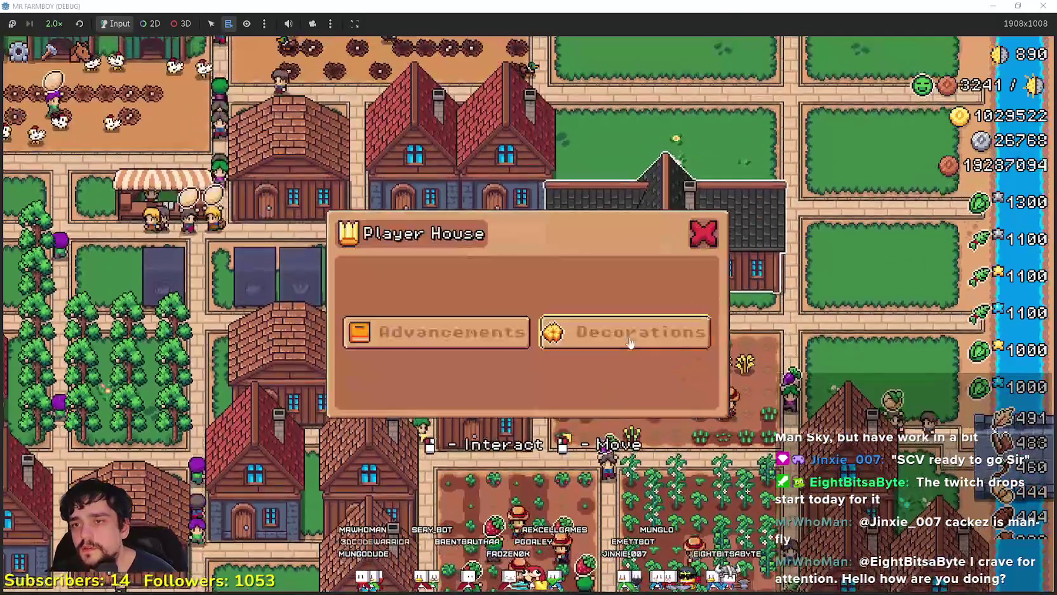
pyautogui.click(629, 343)
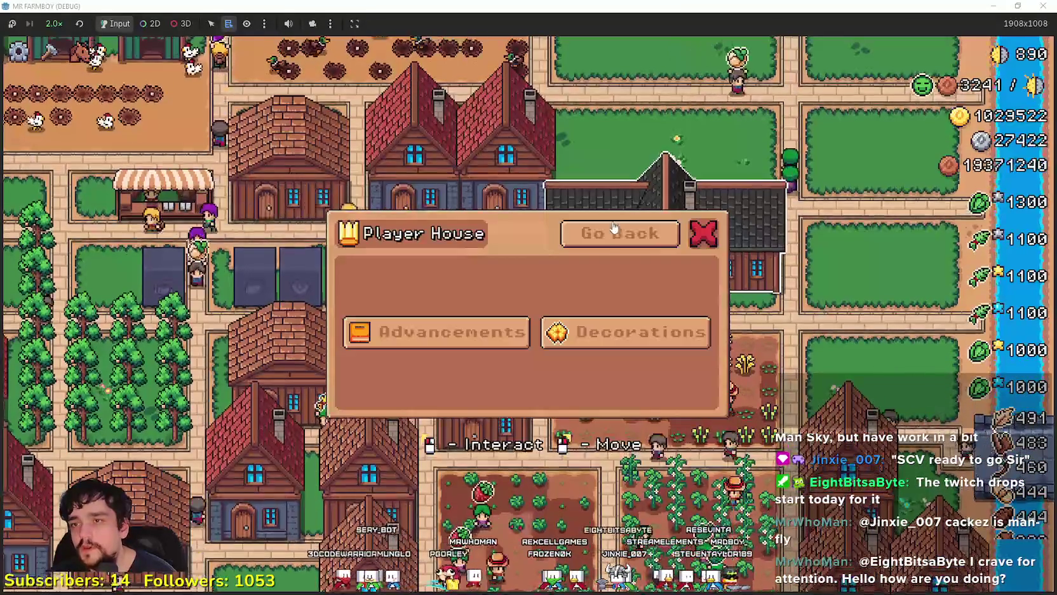
# Step: Reopen Decorations, close the Player House dialog and pause the game
pyautogui.click(650, 347)
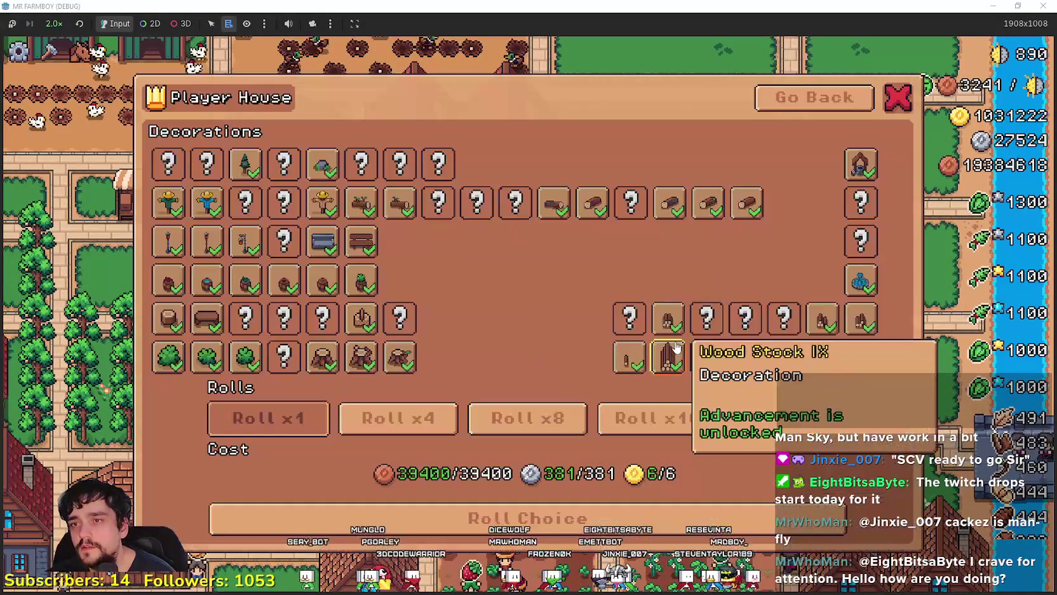
pyautogui.click(894, 100)
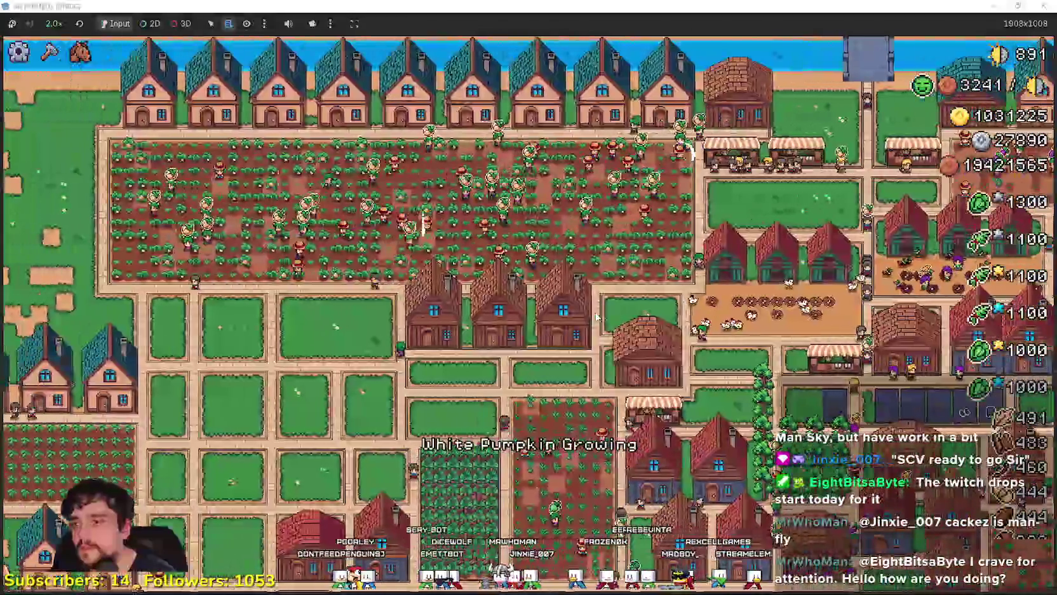
pyautogui.press('Escape')
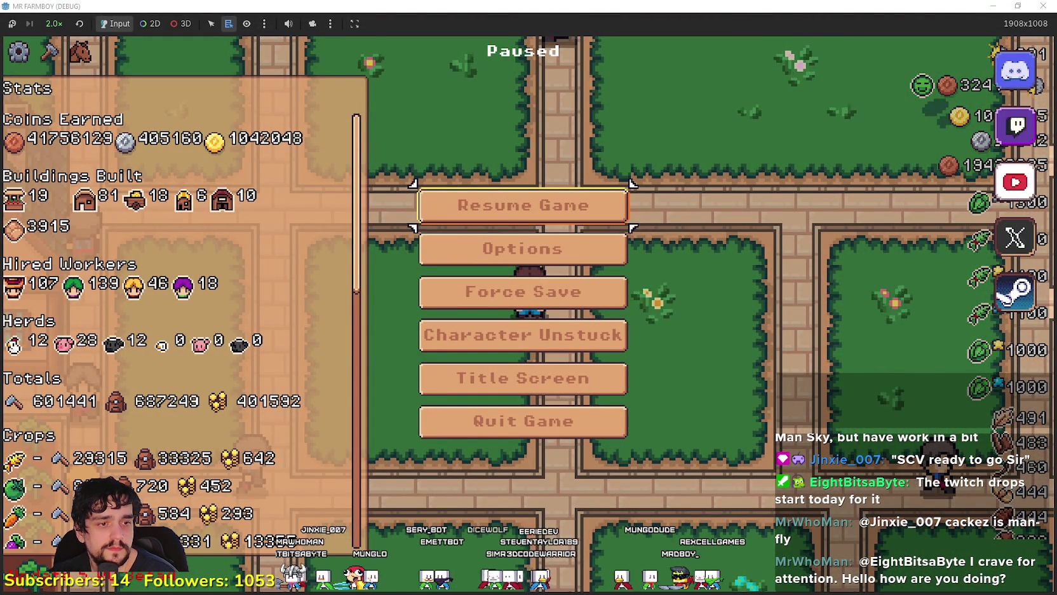
# Step: Leave the paused Mr Farmboy game and bring the Godot editor to the front
pyautogui.press('F8')
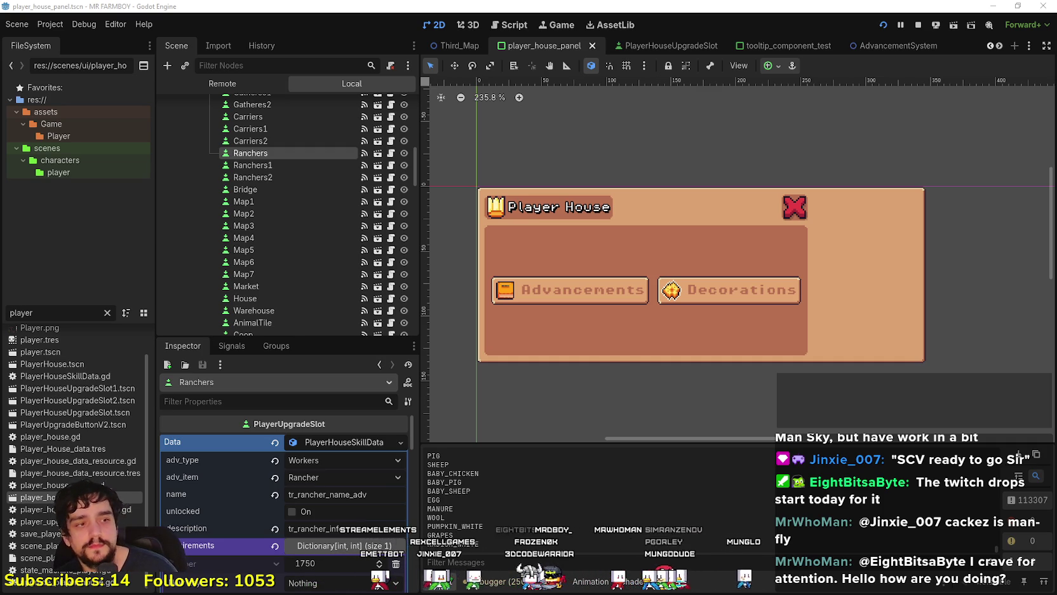
# Step: Inspect the PlayerHousePanel root, Player button and button-row HBoxContainer in the Scene tree
pyautogui.scroll(-4, 671, 265)
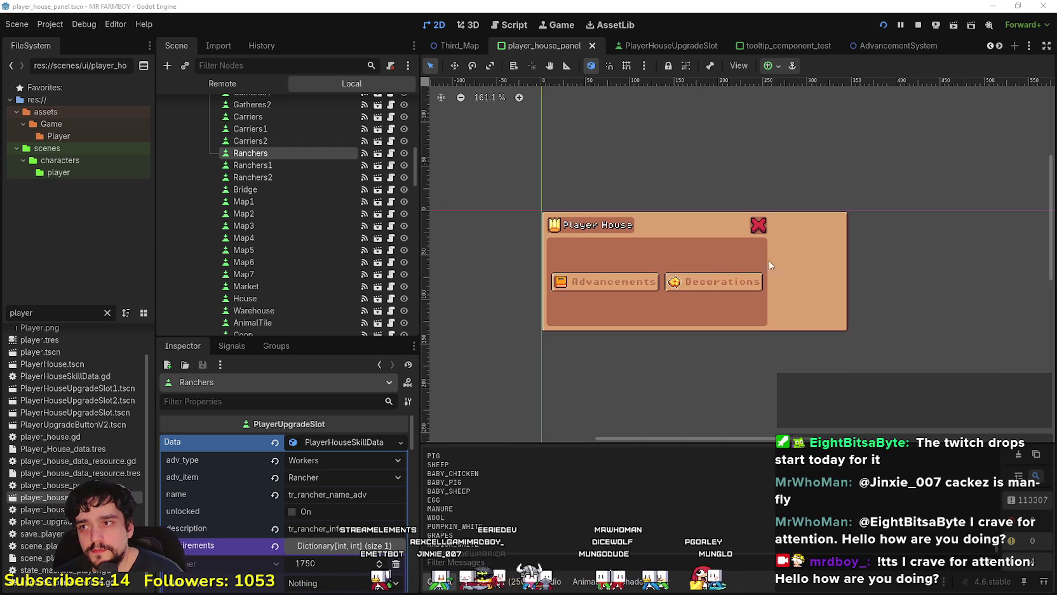
pyautogui.click(797, 264)
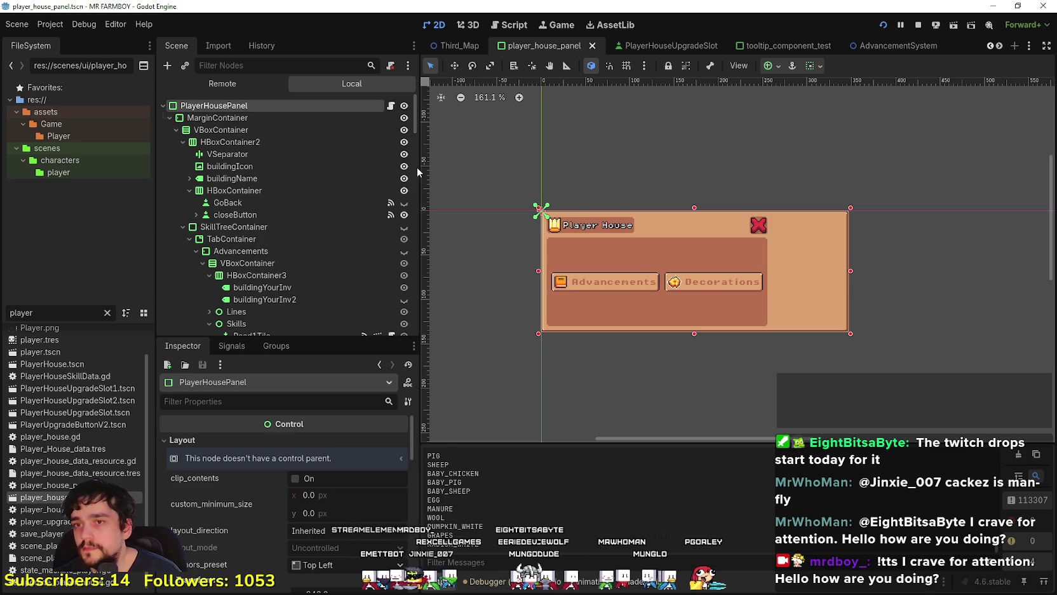
pyautogui.scroll(3, 788, 293)
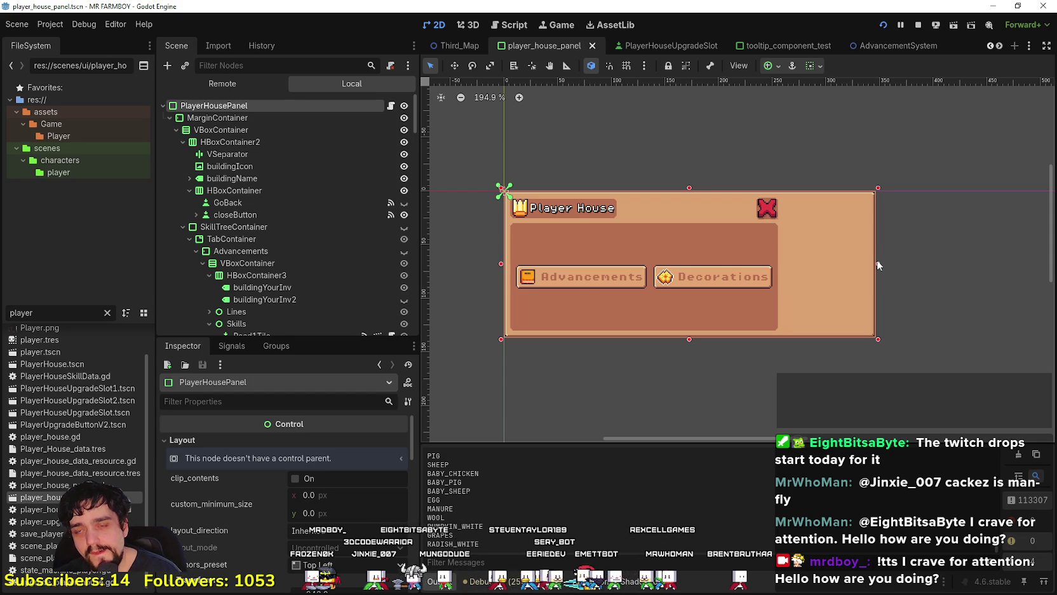
pyautogui.scroll(-10, 313, 266)
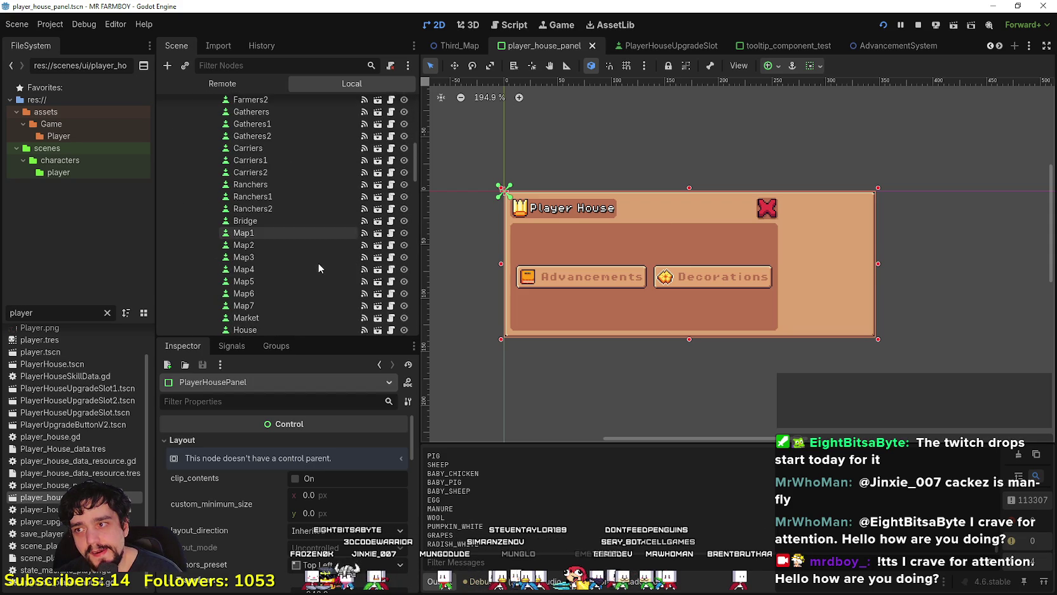
pyautogui.scroll(5, 318, 262)
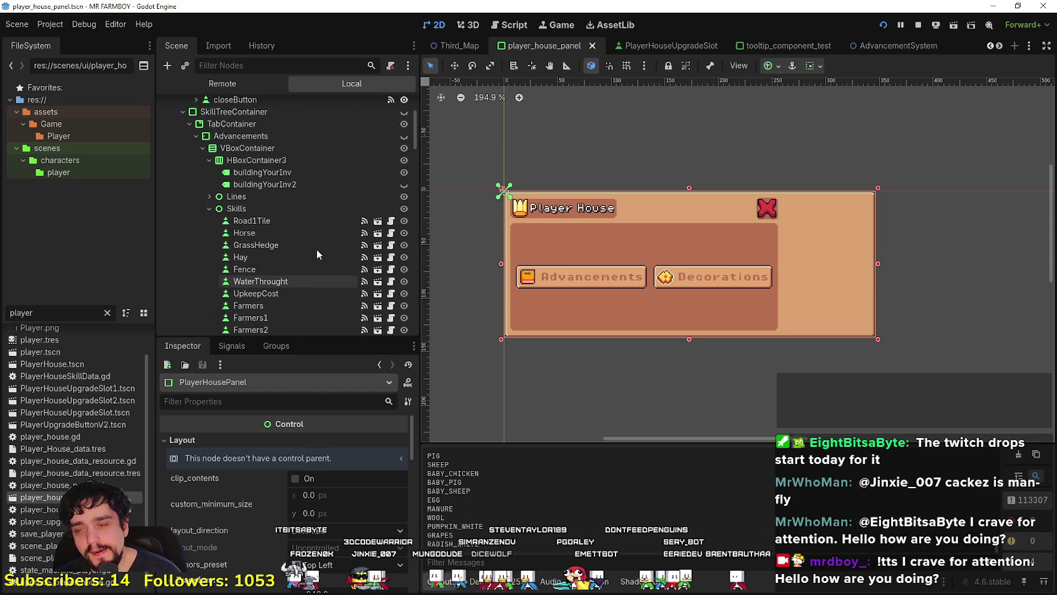
pyautogui.click(209, 208)
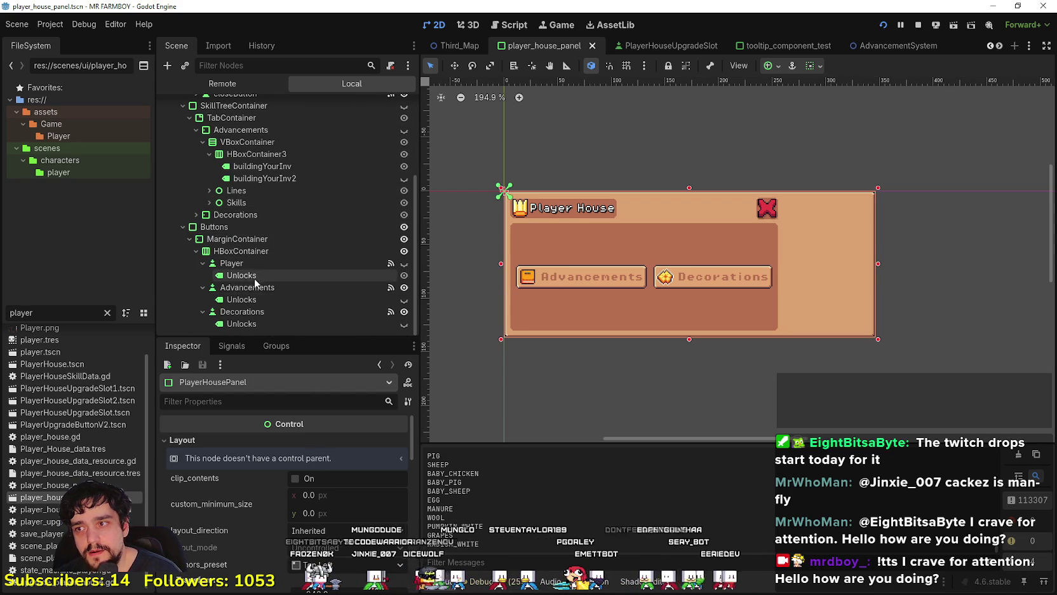
pyautogui.click(295, 264)
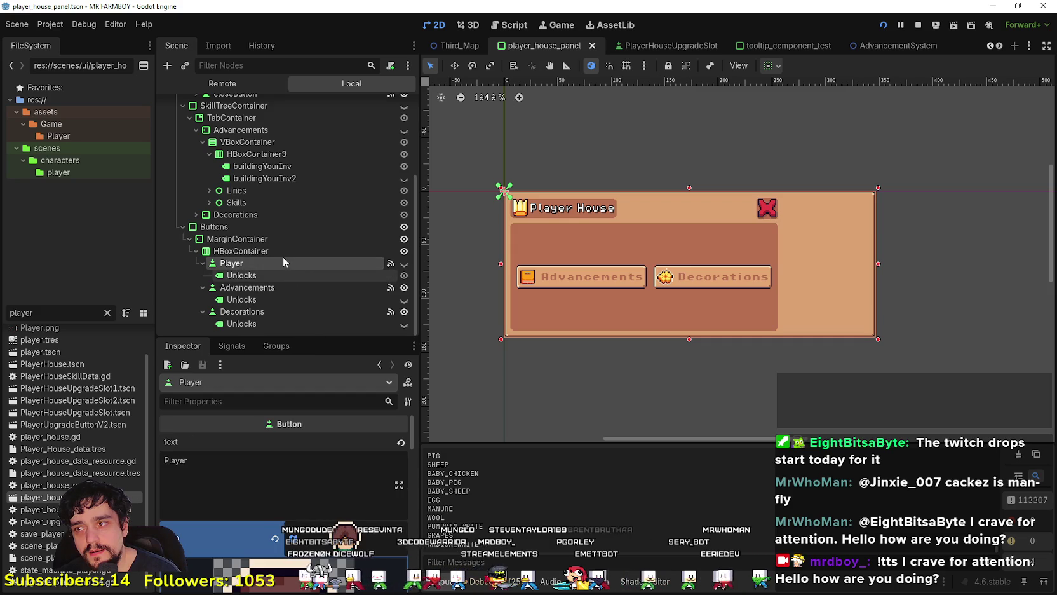
pyautogui.click(267, 250)
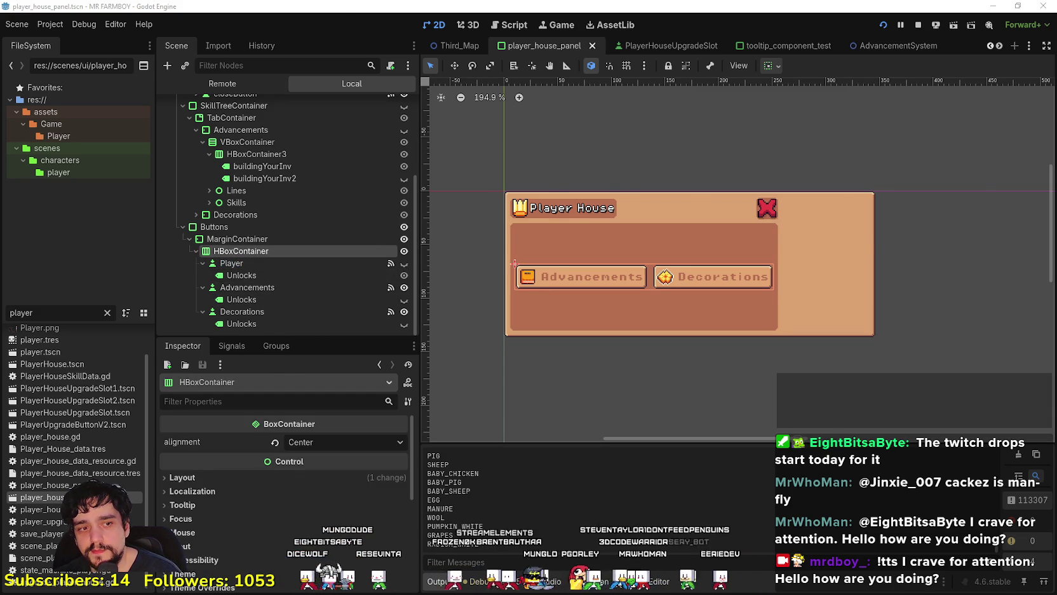
# Step: Close the running game, then select the Decorations button node and duplicate it with Ctrl+D
pyautogui.hotkey('alt', 'Tab')
pyautogui.press('Escape')
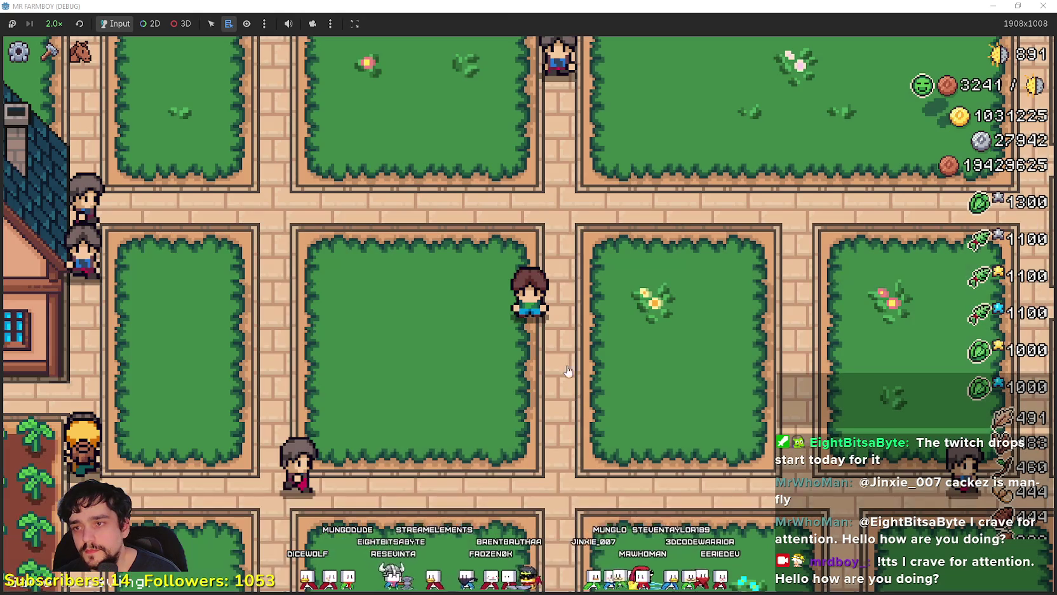
pyautogui.press('F8')
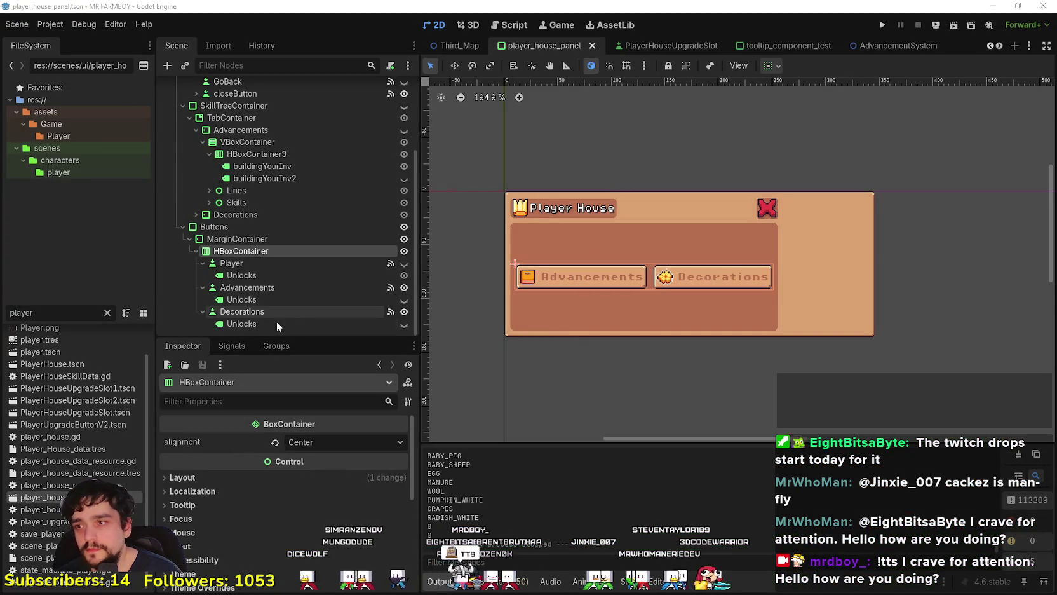
pyautogui.click(247, 262)
pyautogui.click(251, 274)
pyautogui.click(249, 256)
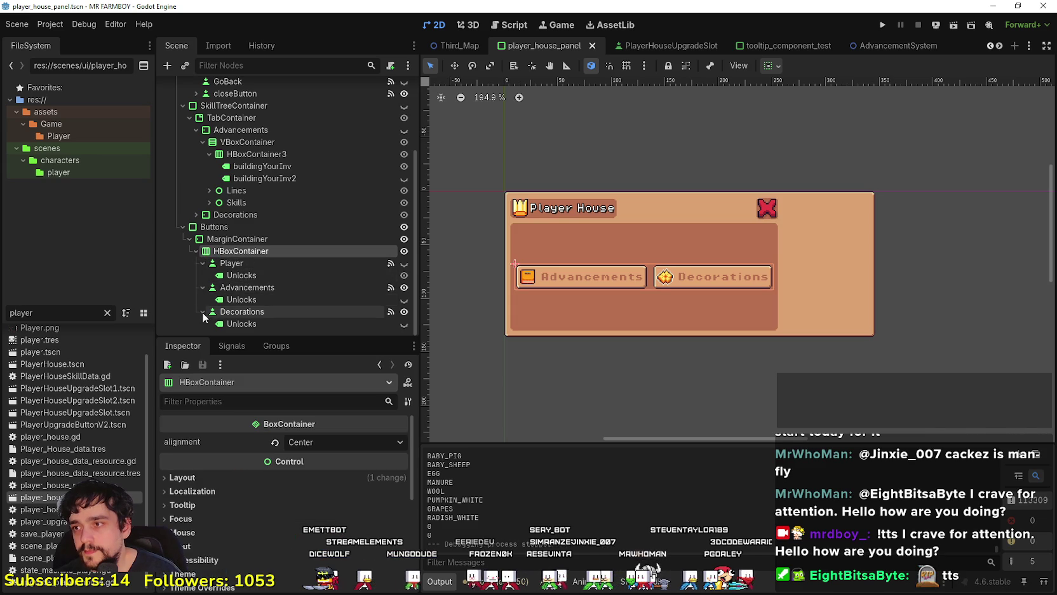
pyautogui.click(202, 312)
pyautogui.click(235, 323)
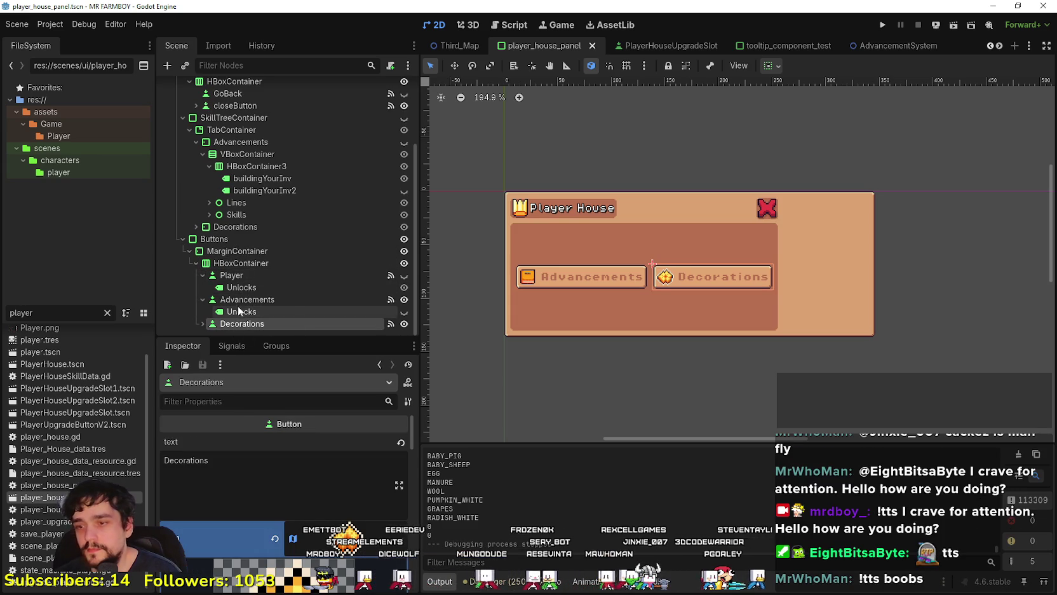
pyautogui.hotkey('ctrl', 'd')
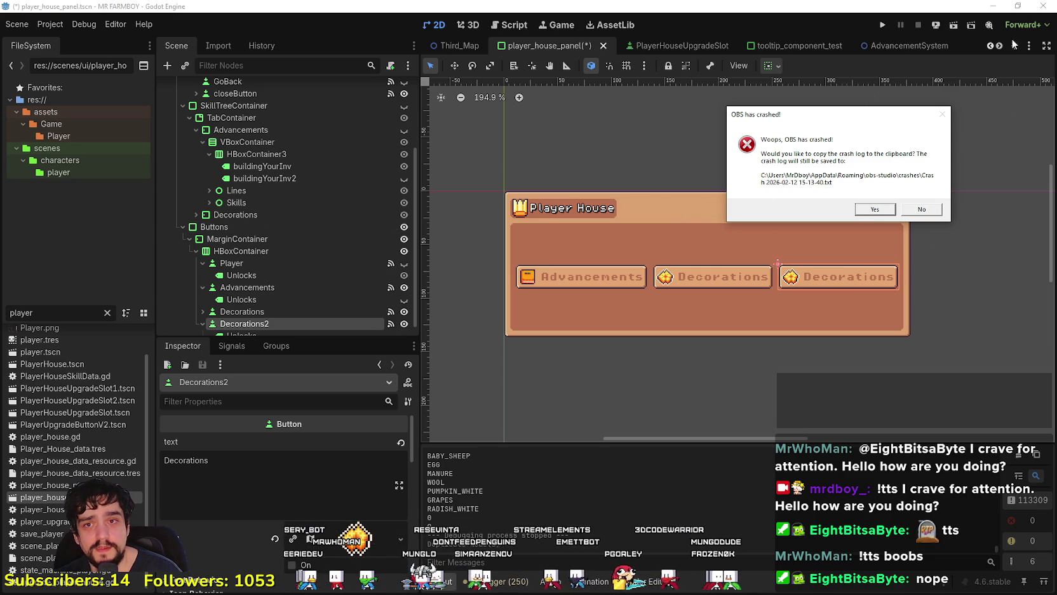
pyautogui.press('Return')
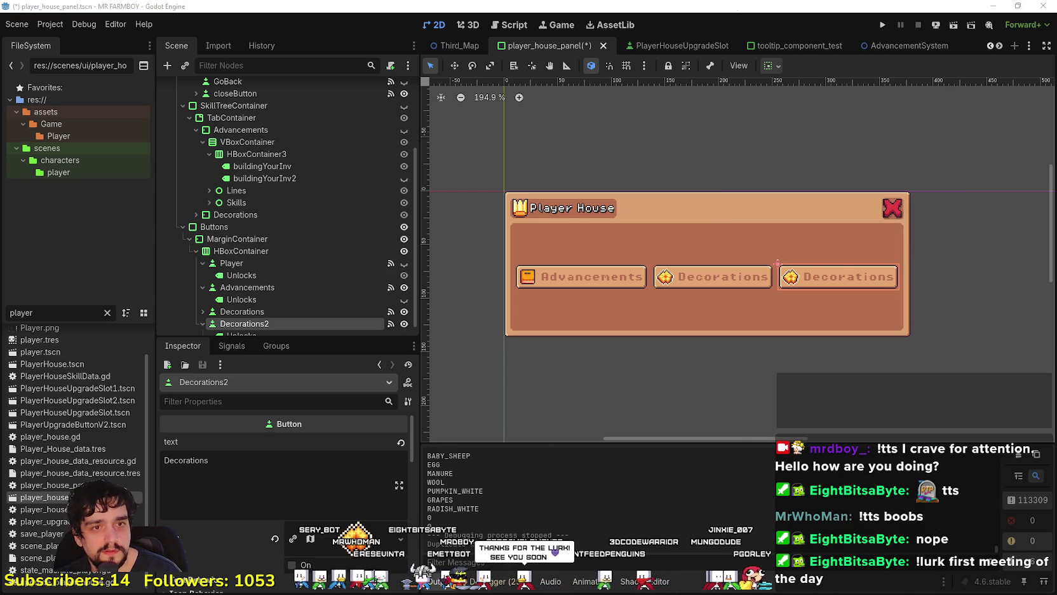
pyautogui.scroll(-1, 675, 348)
pyautogui.scroll(3, 718, 343)
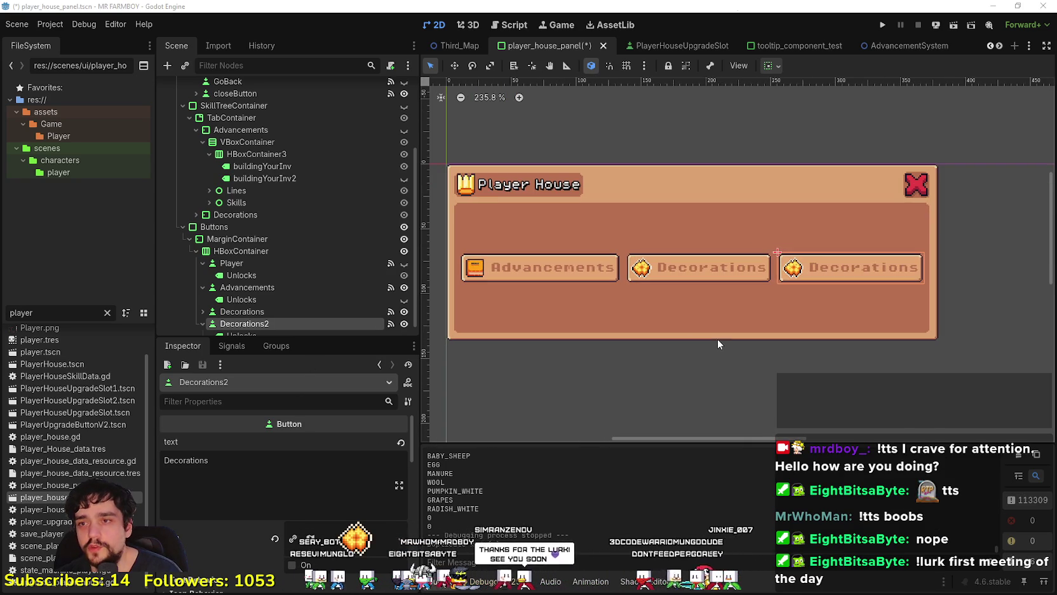
# Step: Rename the Decorations2 node to Exchange
pyautogui.doubleClick(173, 462)
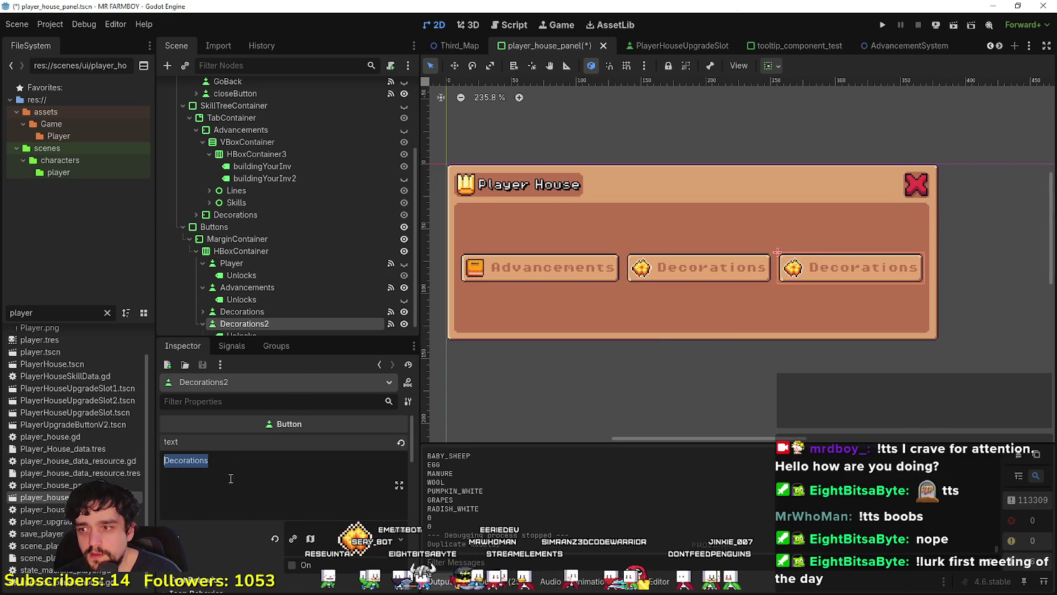
pyautogui.click(287, 477)
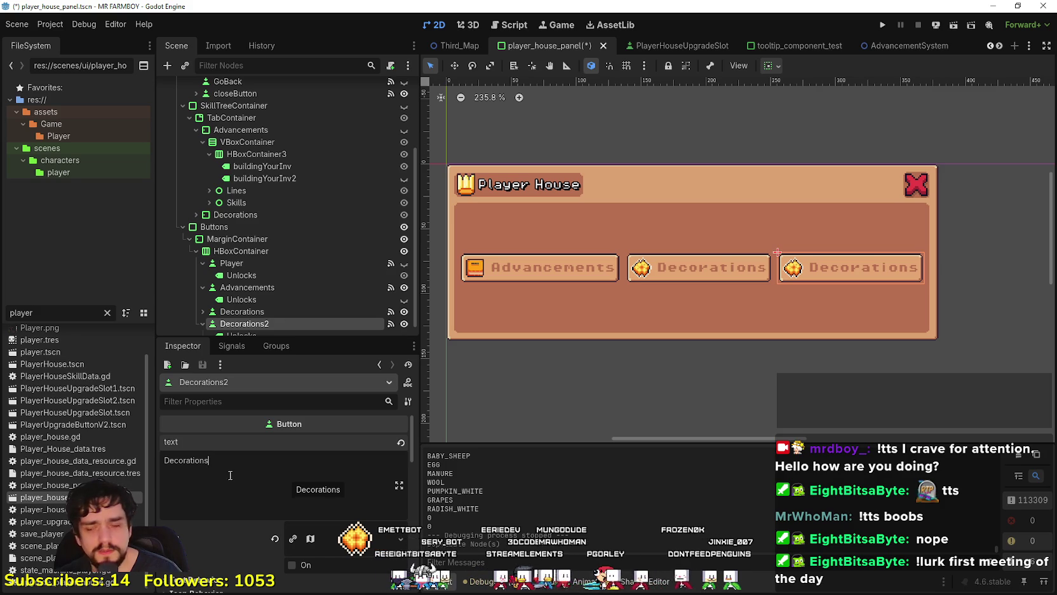
pyautogui.scroll(-1, 857, 365)
pyautogui.scroll(4, 857, 366)
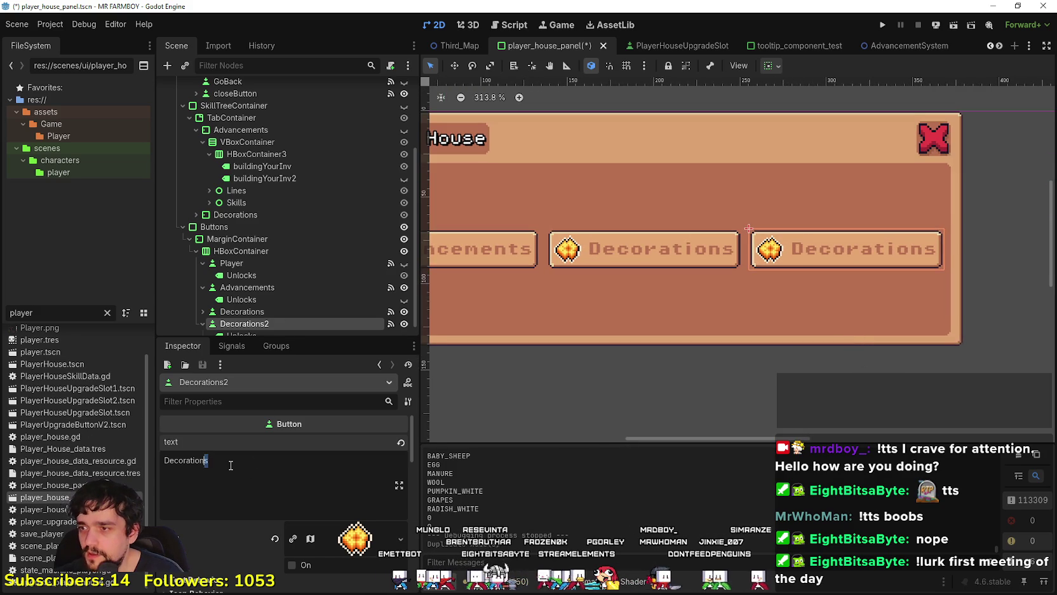
pyautogui.scroll(-1, 288, 259)
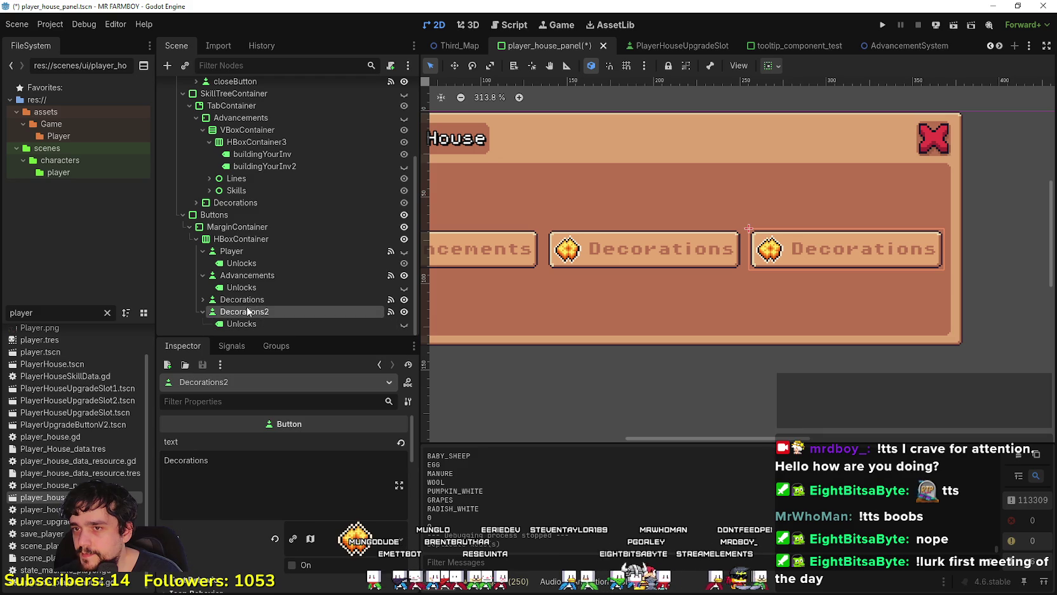
pyautogui.doubleClick(247, 311)
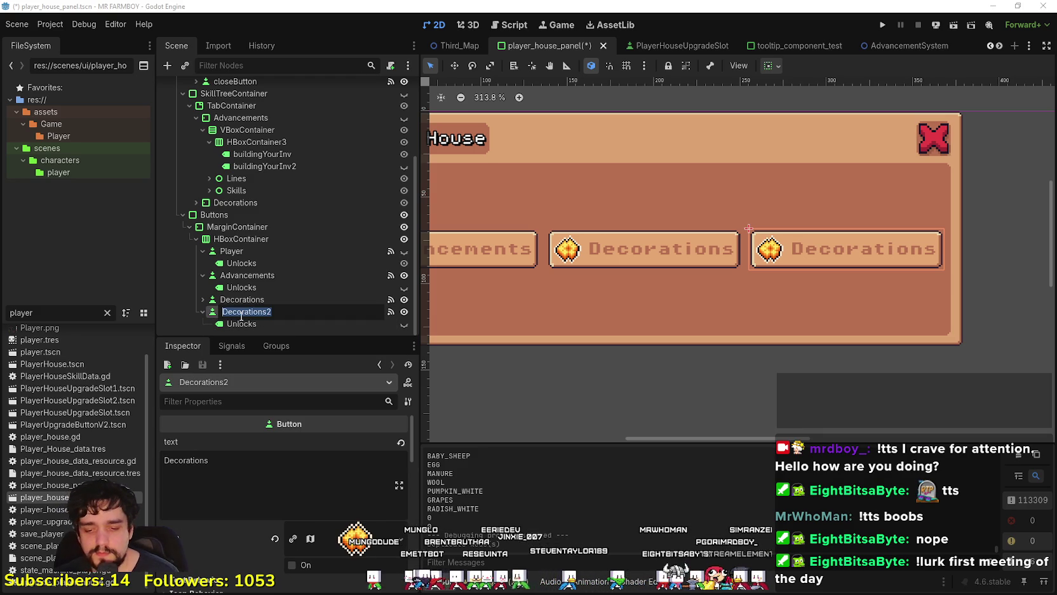
pyautogui.write('E')
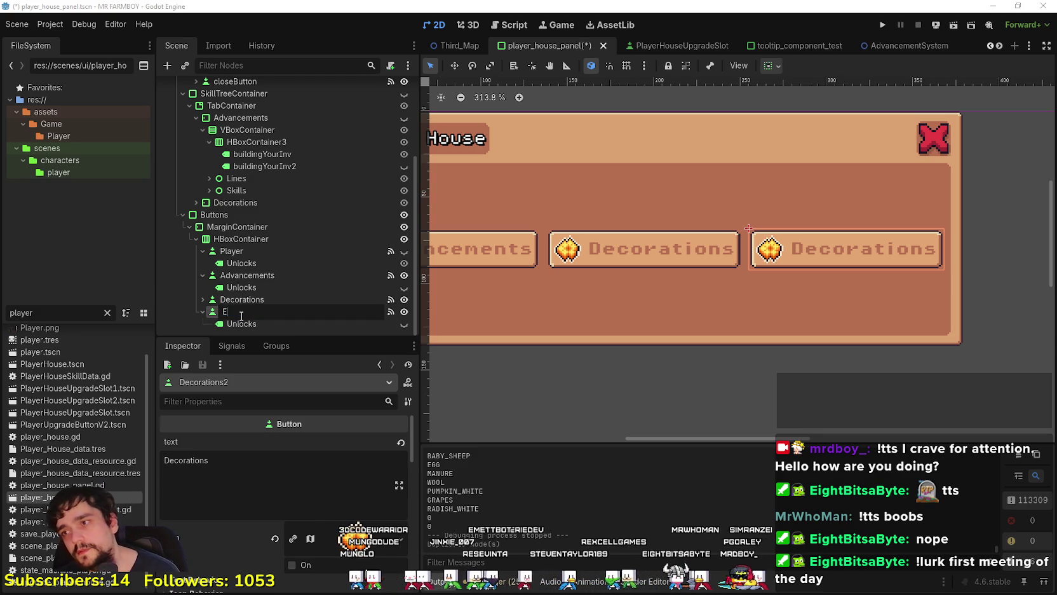
pyautogui.write('xchange')
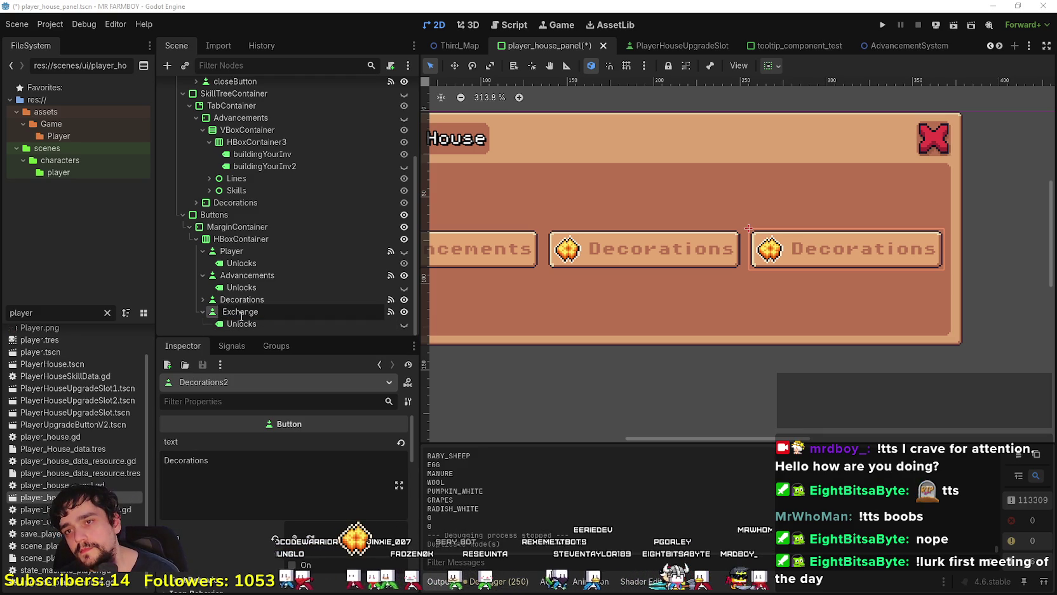
pyautogui.press('Return')
# Step: Replace the button's label text with Exchange in the Inspector
pyautogui.click(267, 464)
pyautogui.hotkey('ctrl', 'a')
pyautogui.write('Exc')
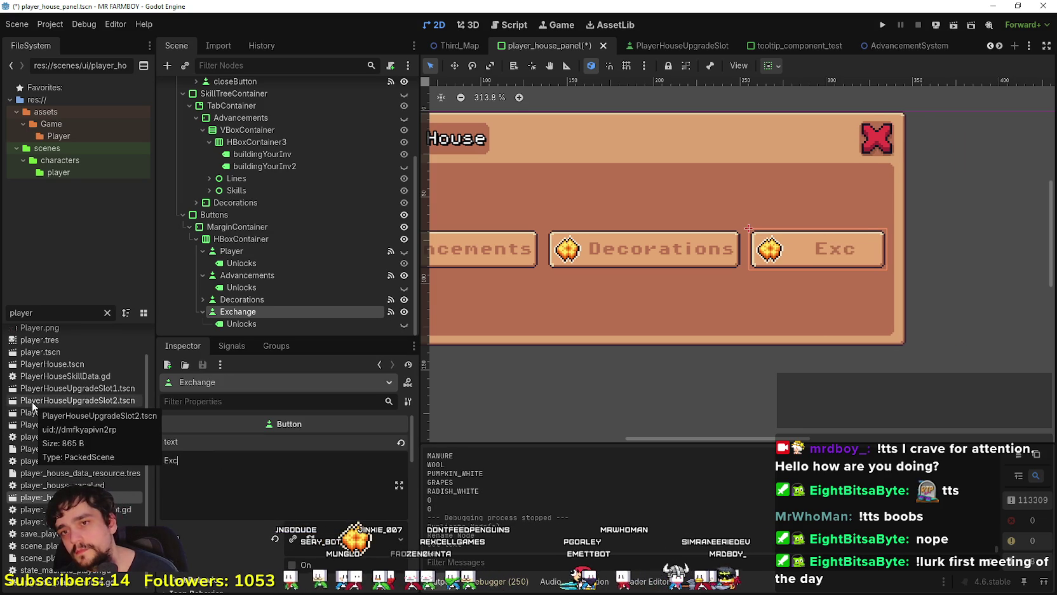
pyautogui.write('hange')
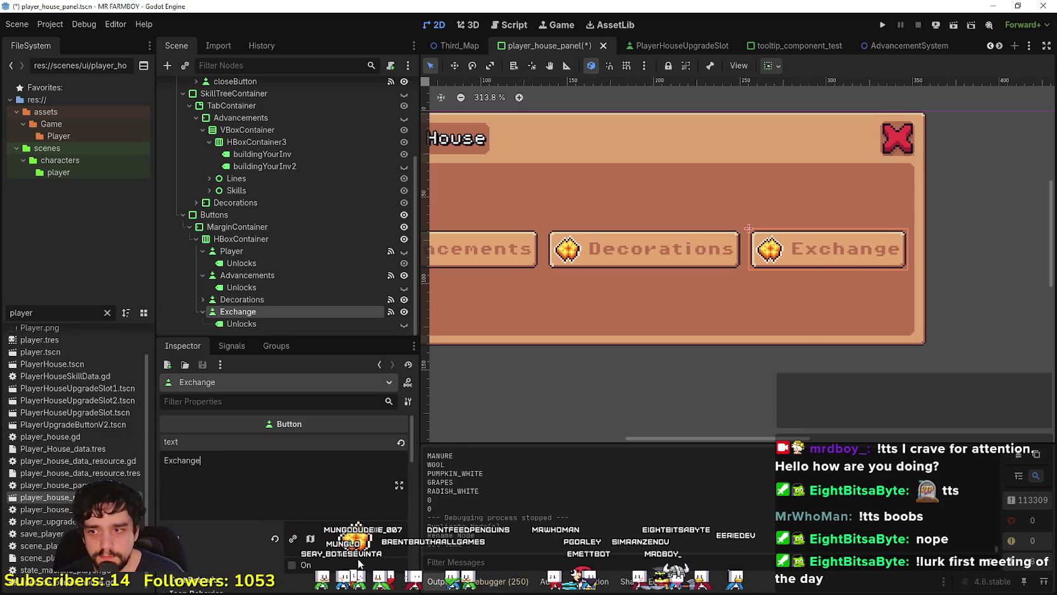
pyautogui.scroll(-5, 345, 475)
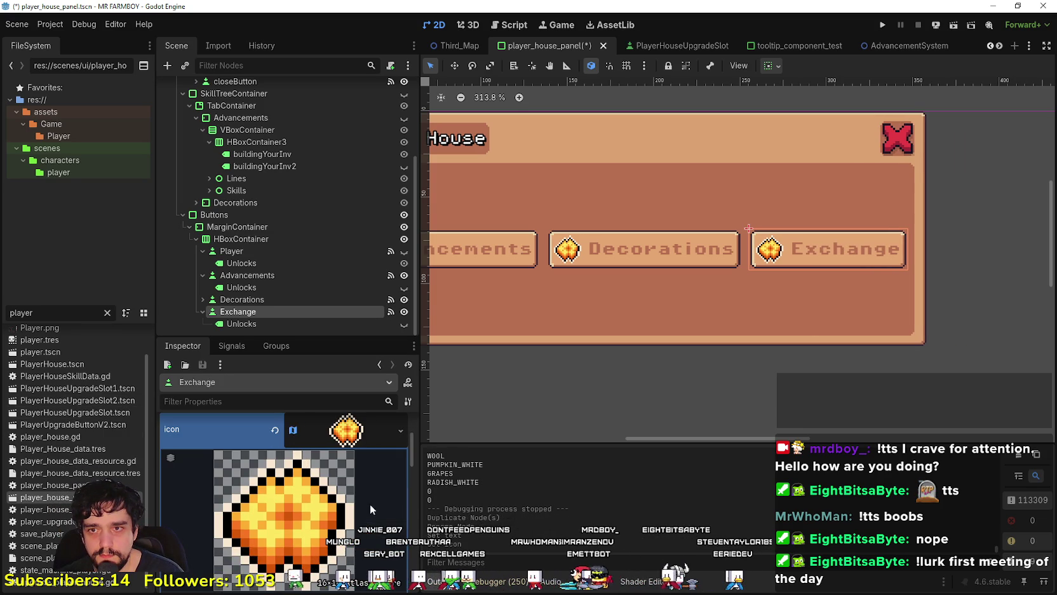
# Step: Open the region editor for the Exchange button's icon AtlasTexture
pyautogui.scroll(-3, 297, 559)
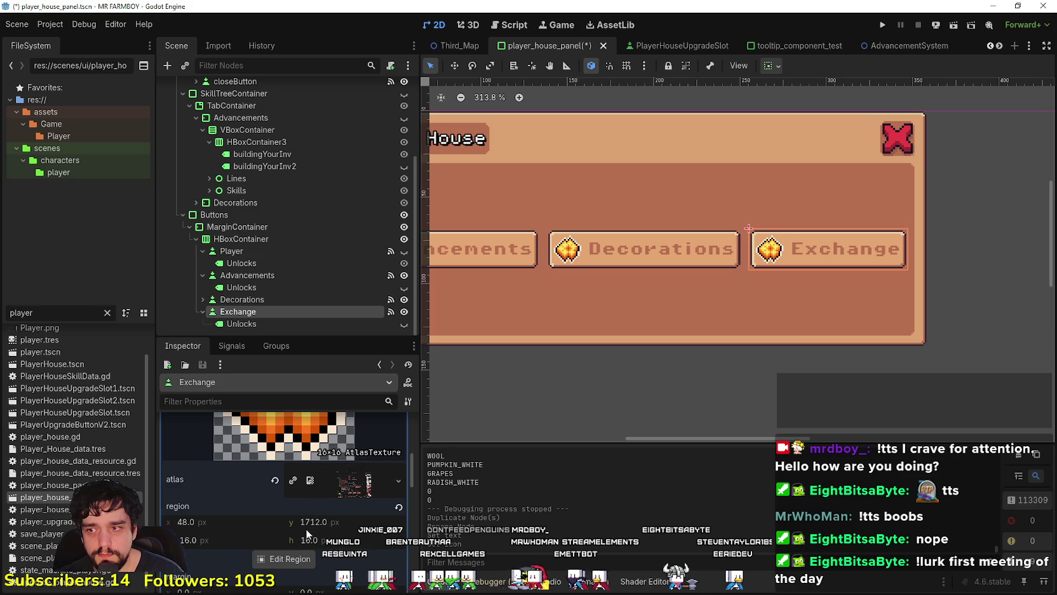
pyautogui.click(295, 559)
pyautogui.scroll(-5, 486, 228)
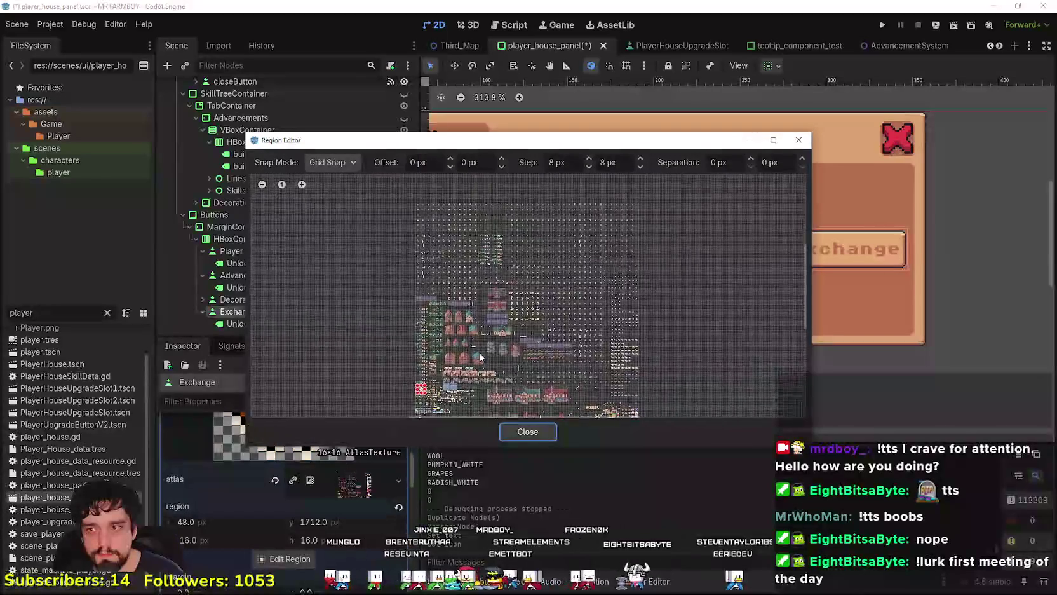
pyautogui.scroll(5, 487, 228)
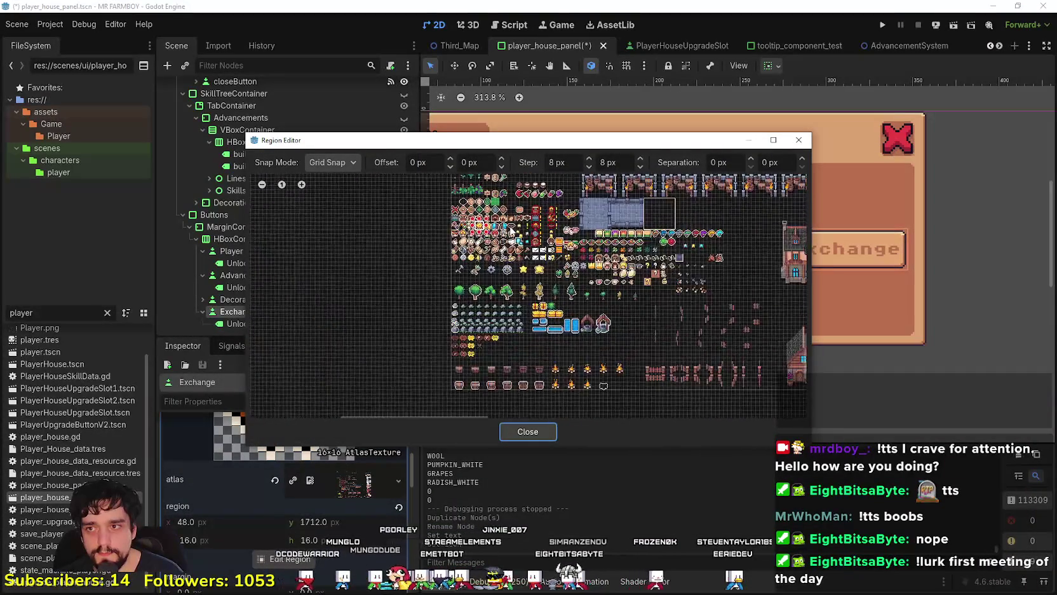
pyautogui.scroll(1, 449, 312)
pyautogui.scroll(-3, 449, 311)
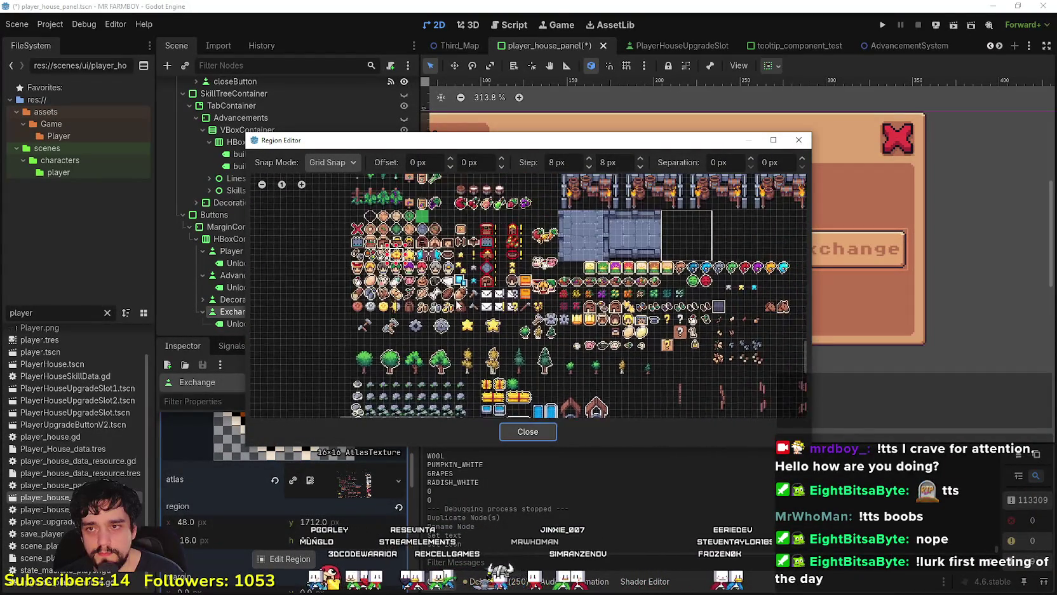
# Step: Reposition the region editor and pan and zoom the atlas toward the item icons
pyautogui.moveTo(449, 313); pyautogui.dragTo(535, 346)
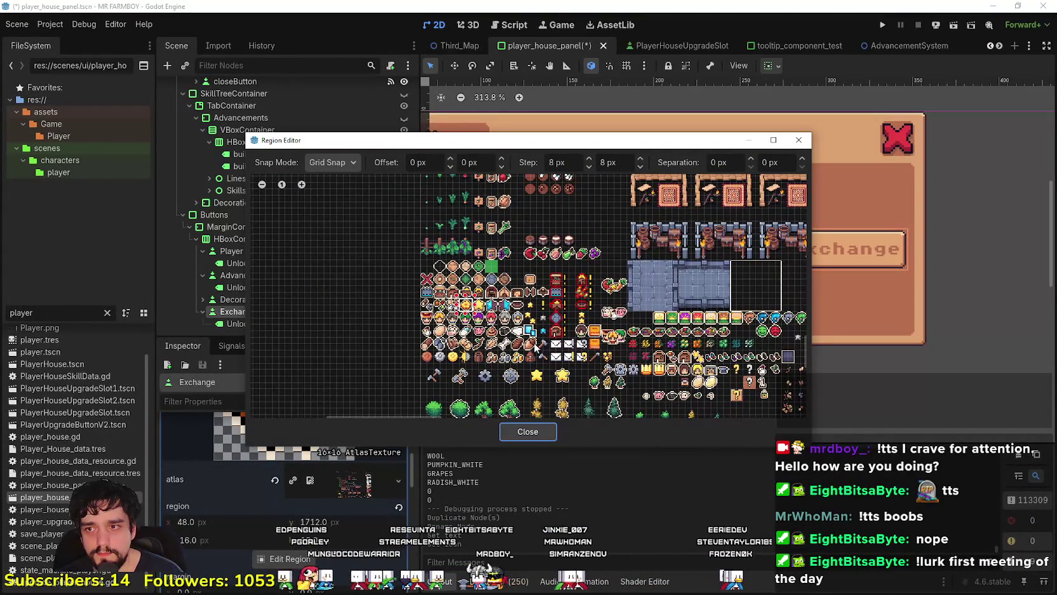
pyautogui.moveTo(509, 140)
pyautogui.mouseDown()
pyautogui.moveTo(616, 337)
pyautogui.moveTo(602, 207)
pyautogui.mouseUp()
pyautogui.scroll(1, 552, 386)
pyautogui.scroll(1, 552, 387)
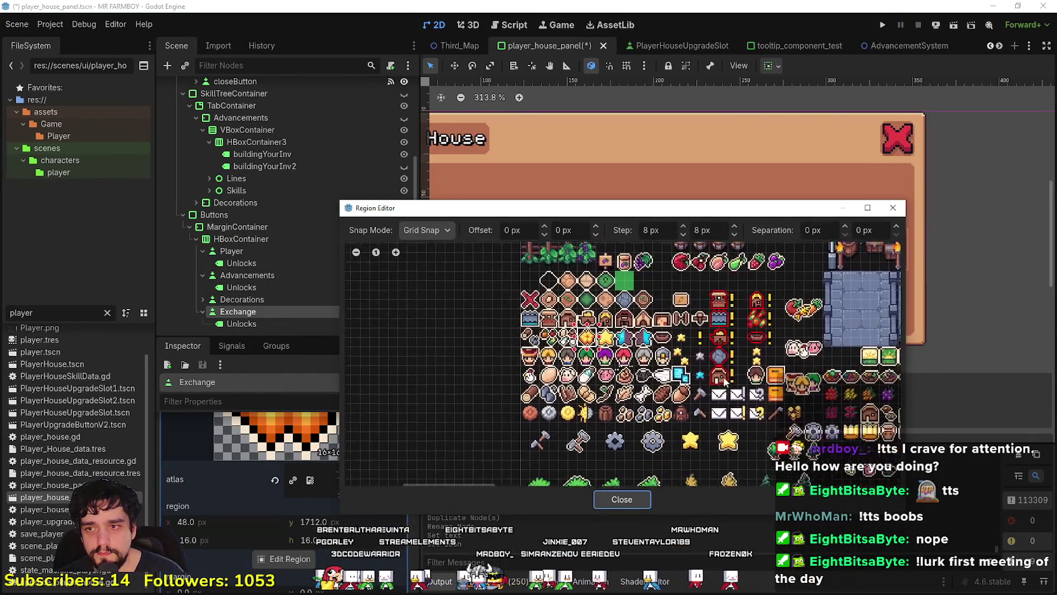
pyautogui.scroll(-4, 552, 388)
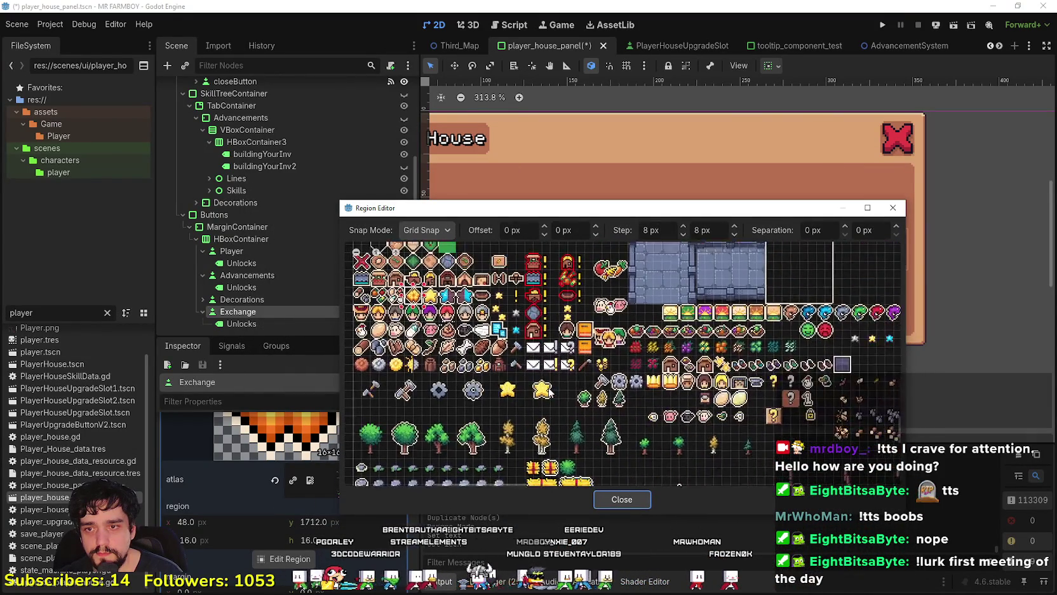
pyautogui.moveTo(737, 420); pyautogui.dragTo(631, 346)
pyautogui.scroll(-4, 631, 346)
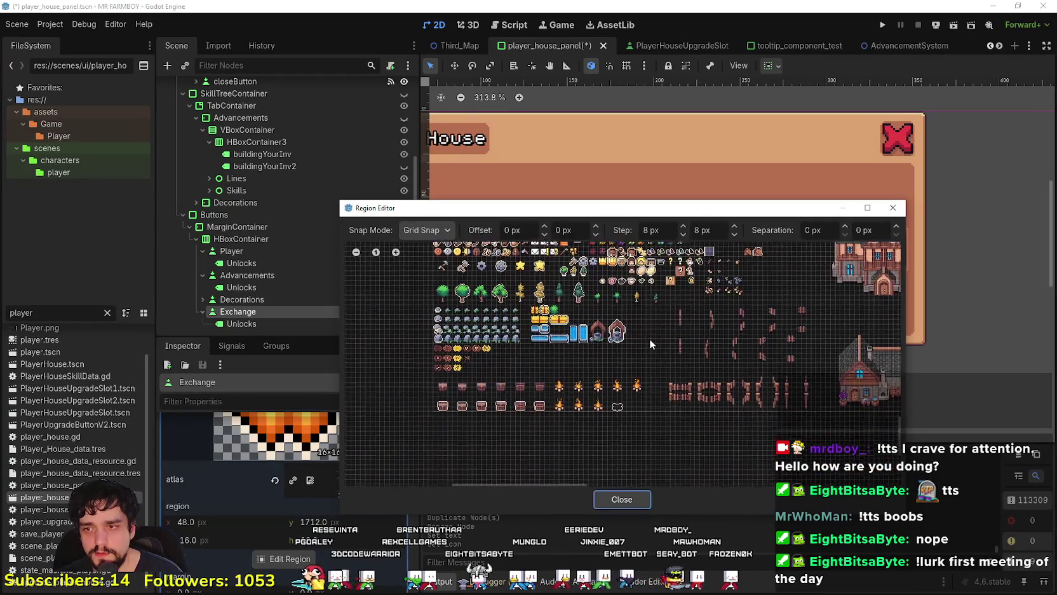
pyautogui.scroll(3, 628, 419)
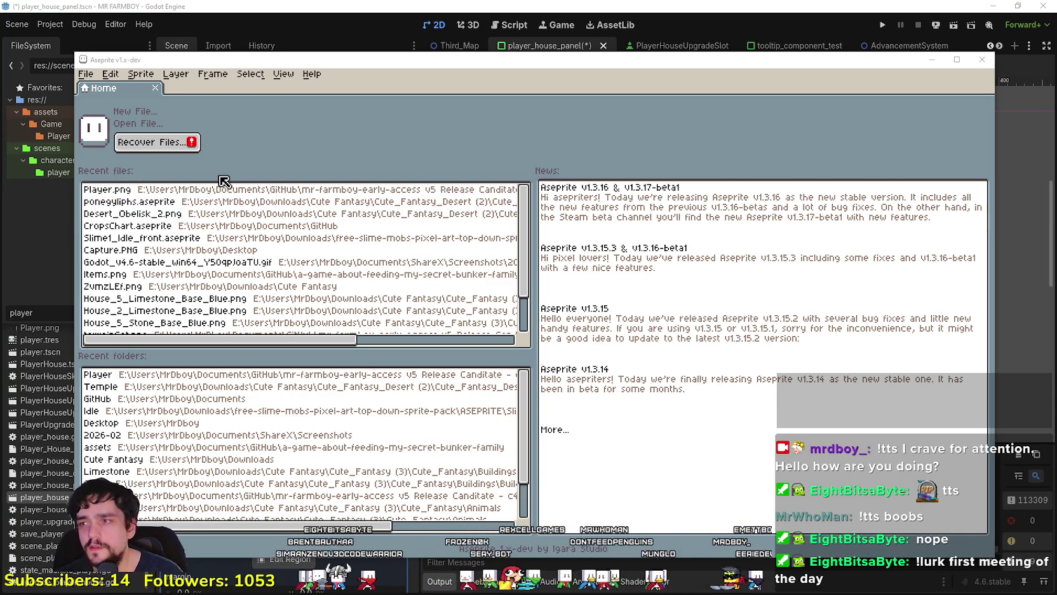
# Step: Open Player.png and bring the item icons into view with rectangular selection active
pyautogui.click(94, 190)
pyautogui.scroll(-4, 491, 332)
pyautogui.moveTo(491, 332); pyautogui.dragTo(602, 118)
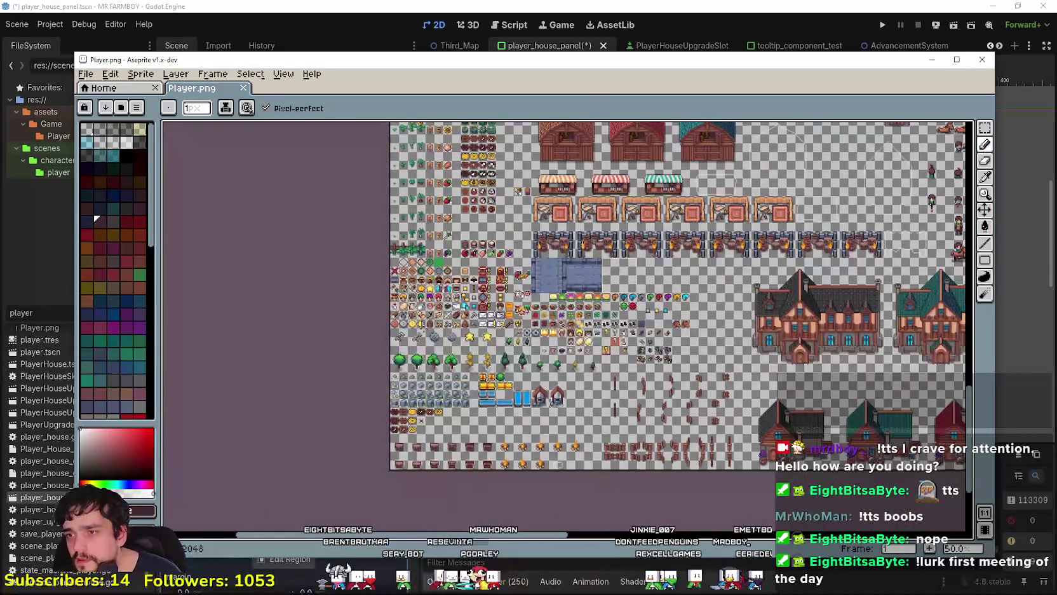
pyautogui.scroll(1, 602, 118)
pyautogui.click(985, 128)
pyautogui.moveTo(572, 356); pyautogui.dragTo(610, 331)
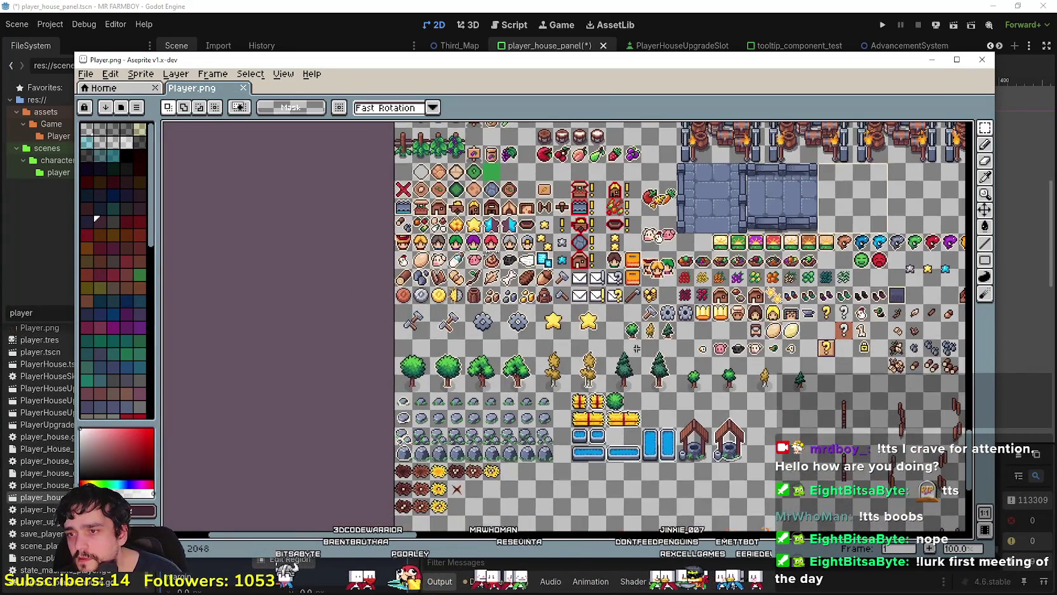
pyautogui.scroll(1, 610, 331)
pyautogui.moveTo(710, 325)
pyautogui.mouseDown()
pyautogui.moveTo(627, 386)
pyautogui.moveTo(542, 316)
pyautogui.moveTo(324, 268)
pyautogui.moveTo(471, 380)
pyautogui.moveTo(296, 181)
pyautogui.moveTo(574, 124)
pyautogui.moveTo(609, 173)
pyautogui.mouseUp()
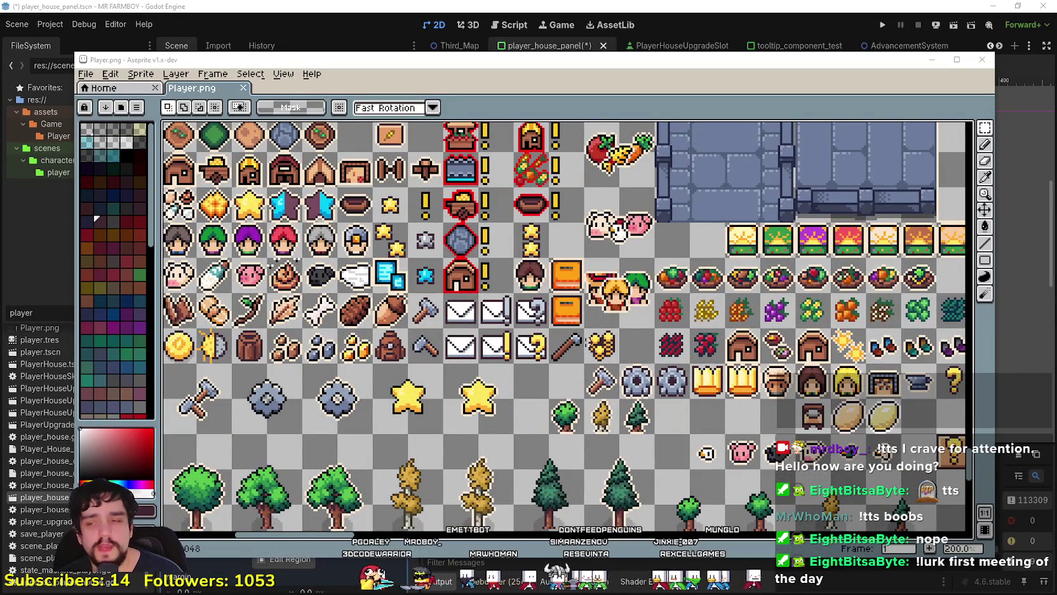
# Step: Move the copper, silver and gold coins up into the empty row beside the face sprites
pyautogui.scroll(-1, 516, 361)
pyautogui.scroll(1, 771, 293)
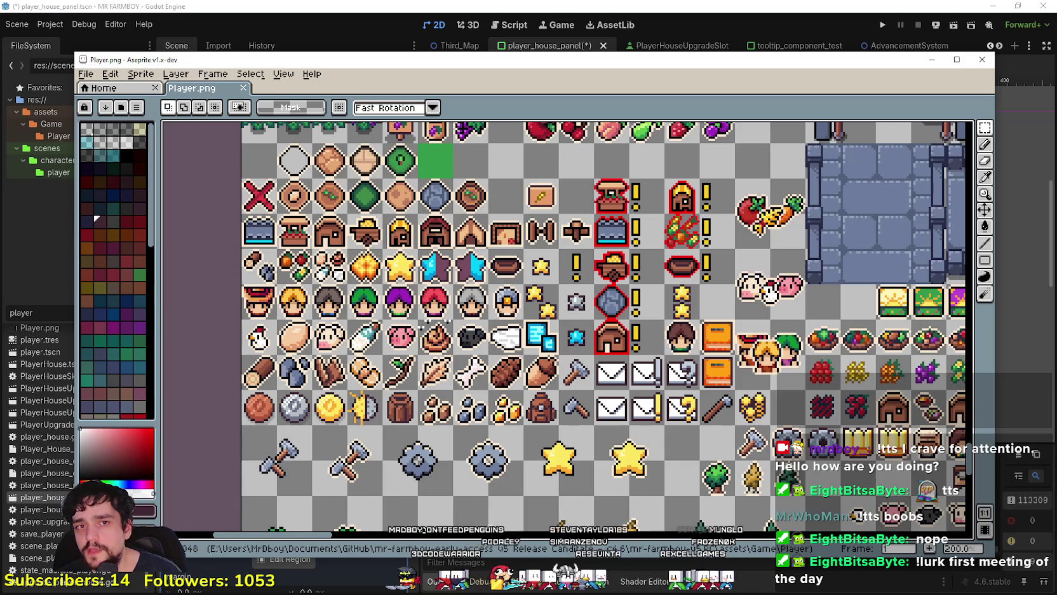
pyautogui.scroll(-2, 517, 505)
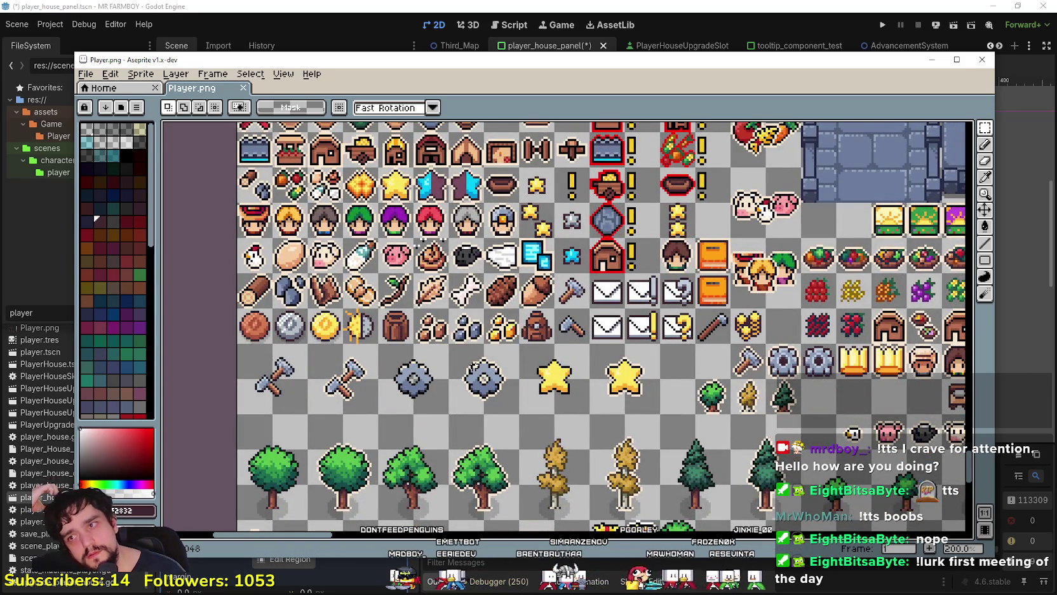
pyautogui.moveTo(413, 321); pyautogui.dragTo(487, 413)
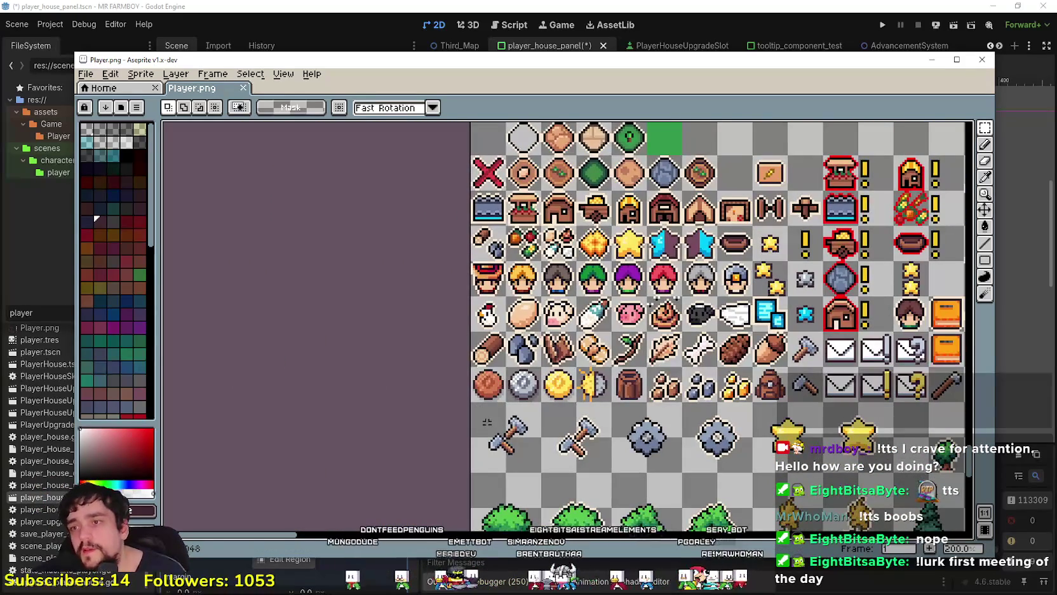
pyautogui.scroll(-1, 251, 357)
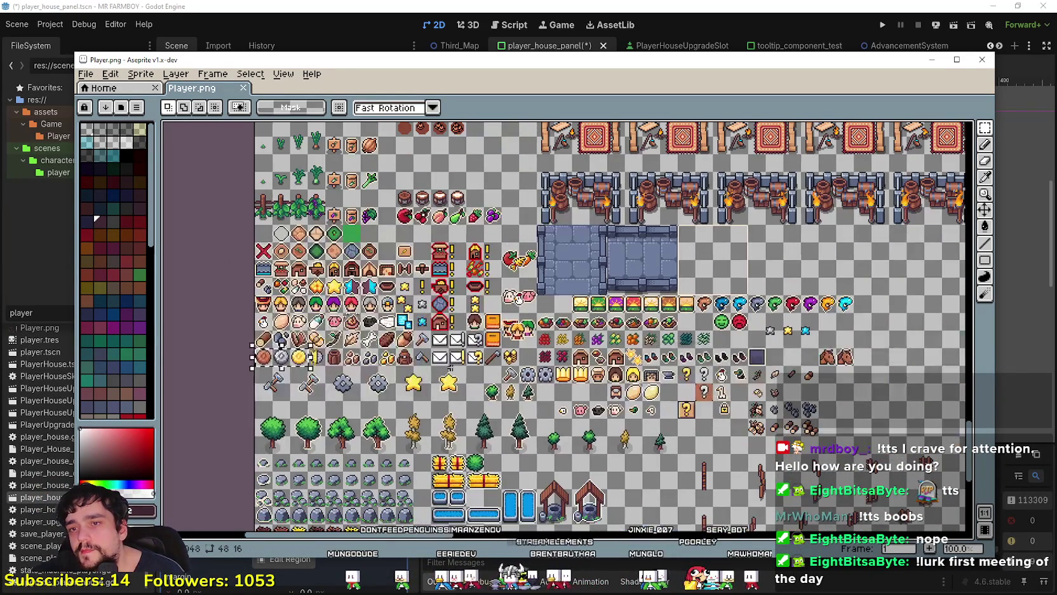
pyautogui.moveTo(251, 357); pyautogui.dragTo(328, 321)
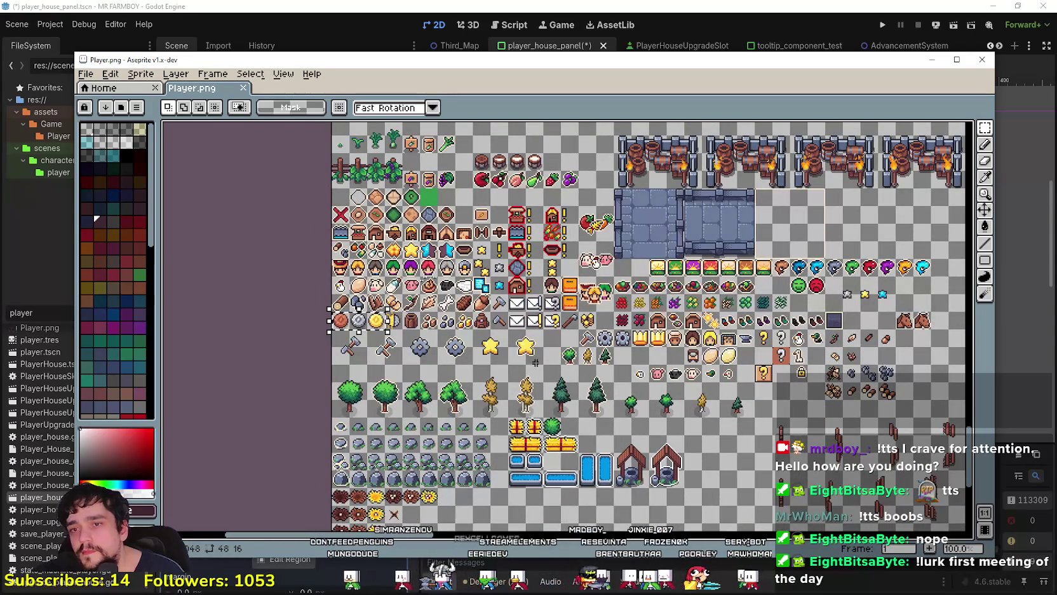
pyautogui.scroll(2, 328, 321)
pyautogui.click(578, 420)
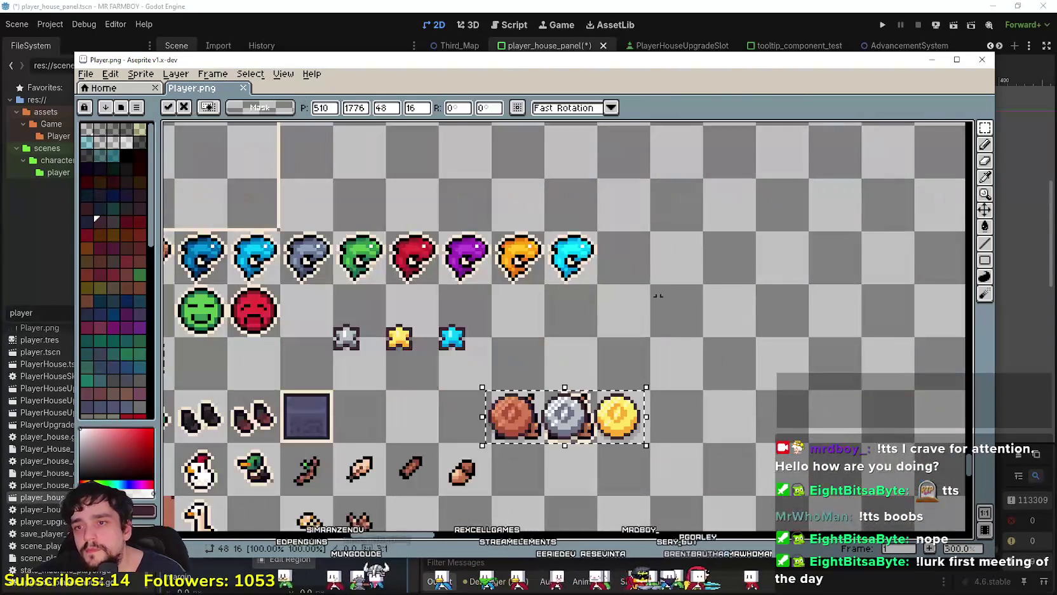
pyautogui.moveTo(578, 420)
pyautogui.mouseDown()
pyautogui.moveTo(585, 313)
pyautogui.moveTo(701, 322)
pyautogui.mouseUp()
pyautogui.press('Return')
pyautogui.scroll(2, 719, 441)
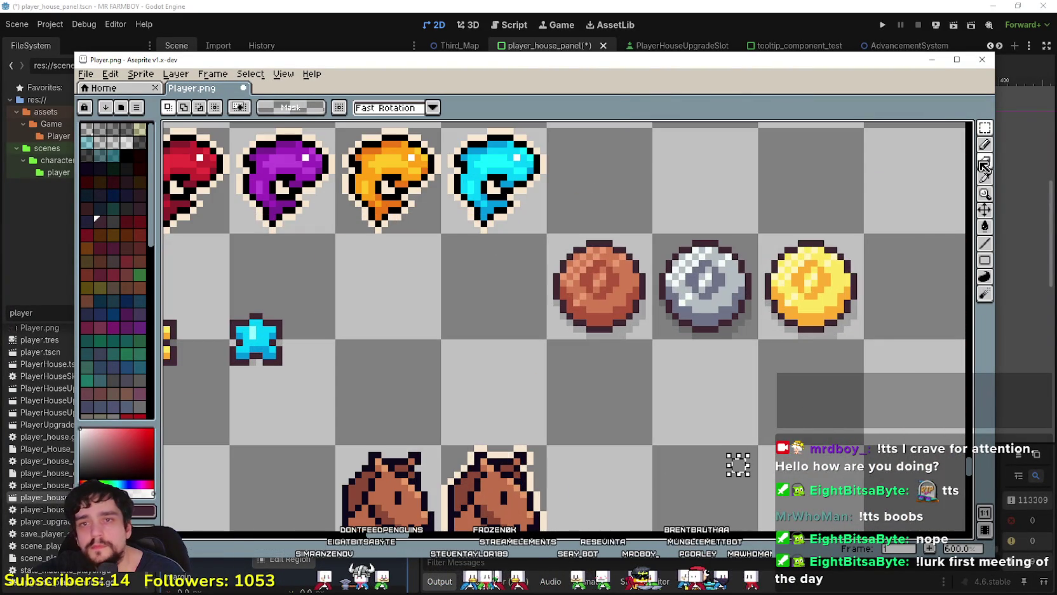
# Step: Reselect the three coins in their new row and zoom in on them
pyautogui.click(985, 226)
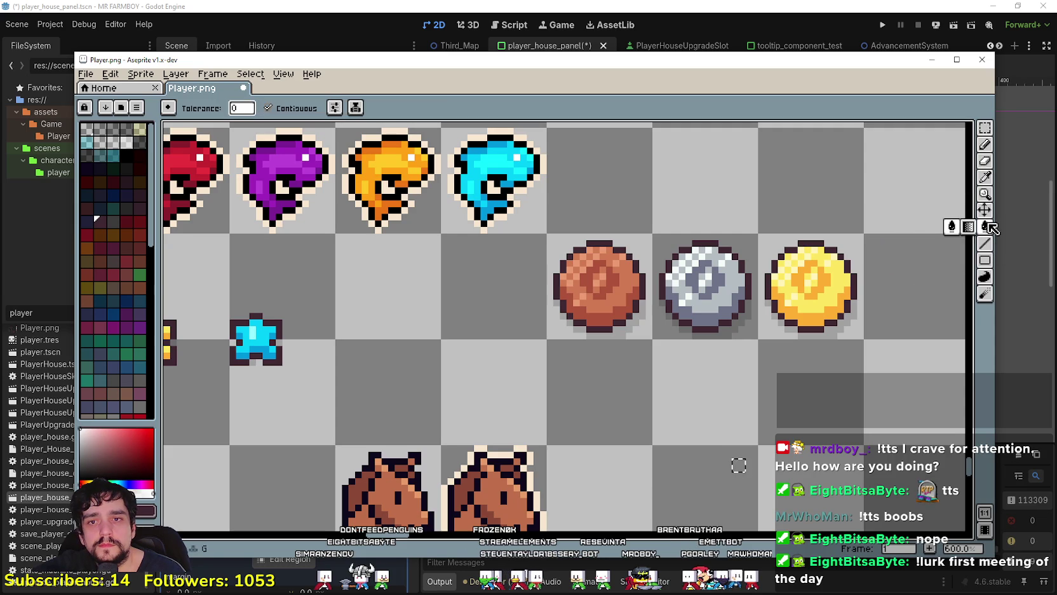
pyautogui.click(984, 127)
pyautogui.moveTo(546, 233); pyautogui.dragTo(866, 340)
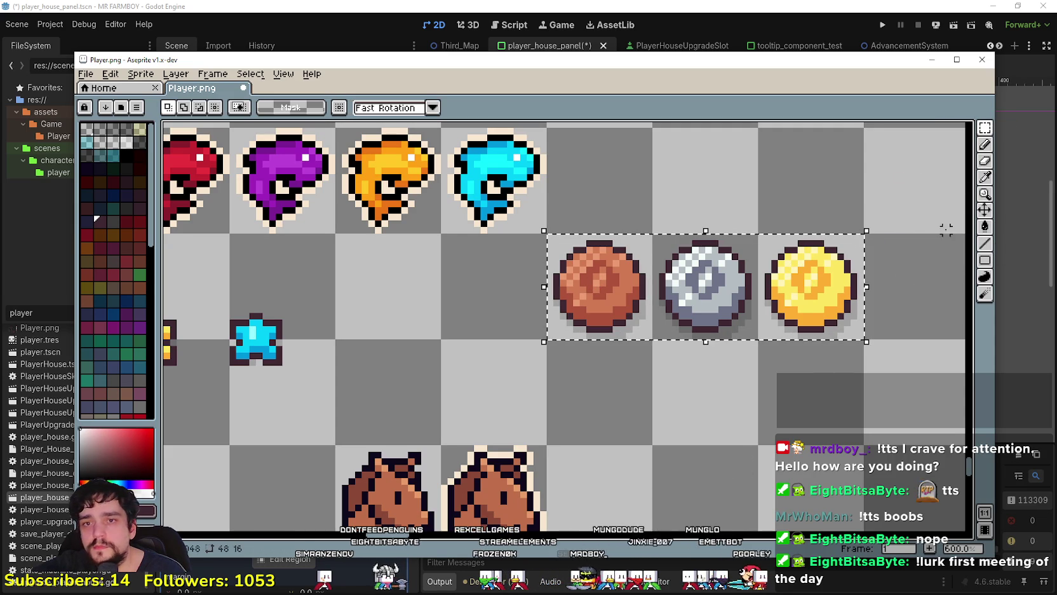
pyautogui.click(985, 228)
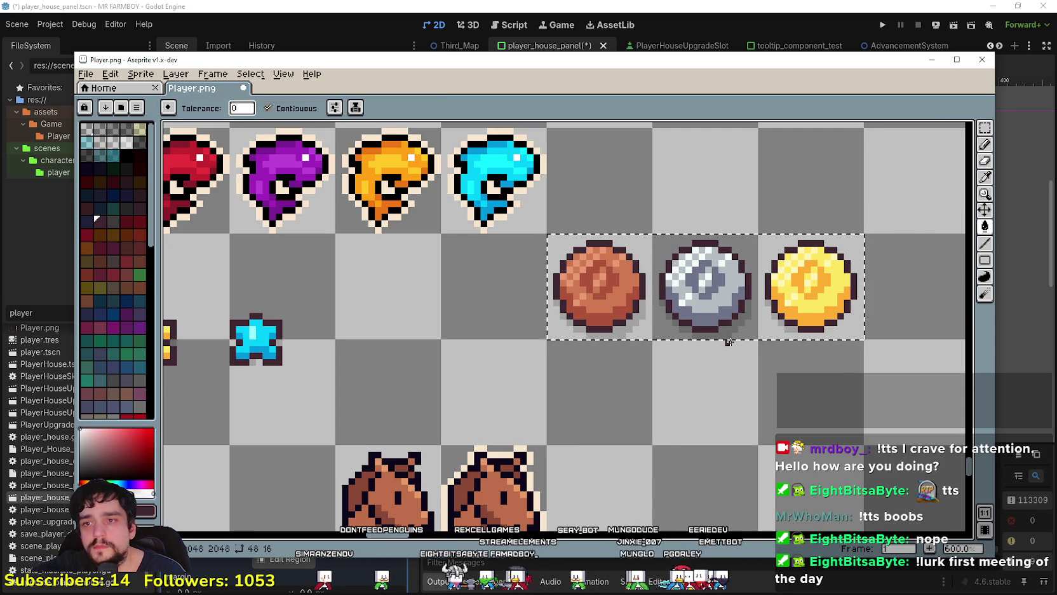
pyautogui.scroll(2, 791, 334)
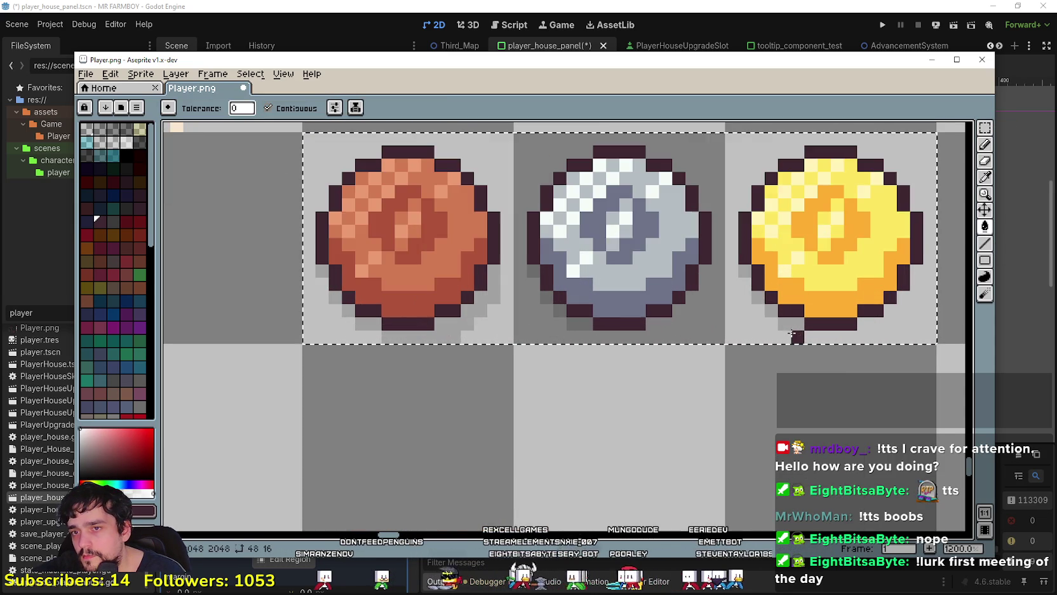
pyautogui.scroll(1, 778, 318)
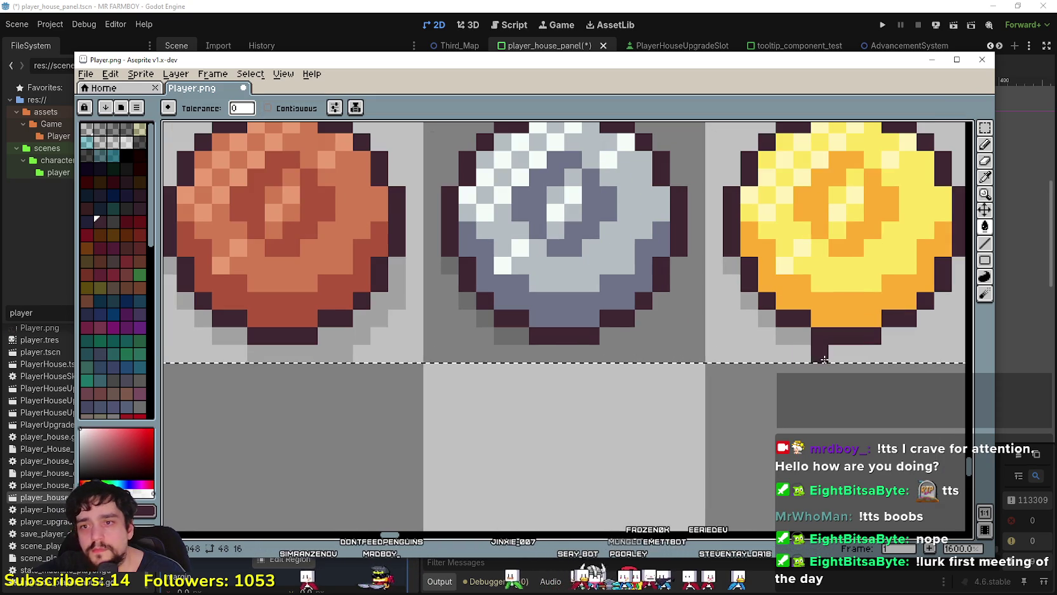
pyautogui.scroll(-2, 794, 340)
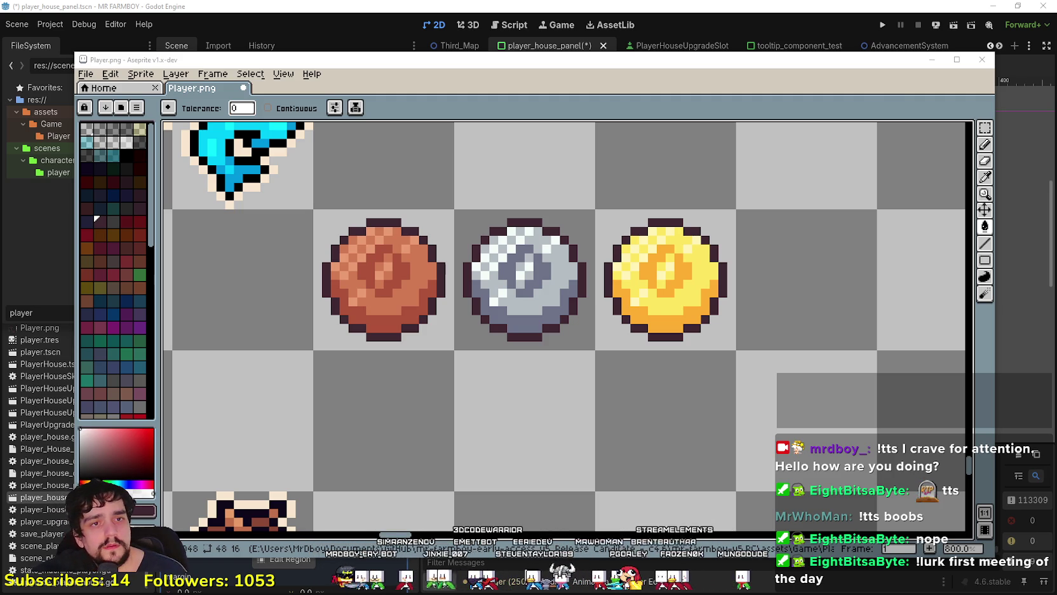
pyautogui.scroll(-1, 369, 334)
pyautogui.scroll(1, 390, 335)
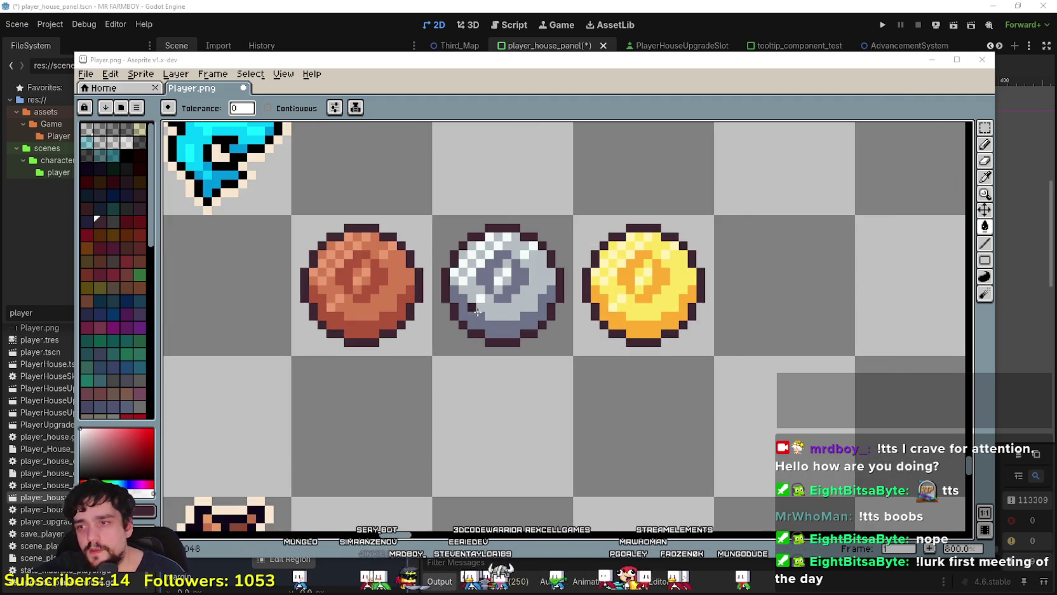
# Step: Slide the silver coin so it overlaps the copper coin
pyautogui.click(985, 128)
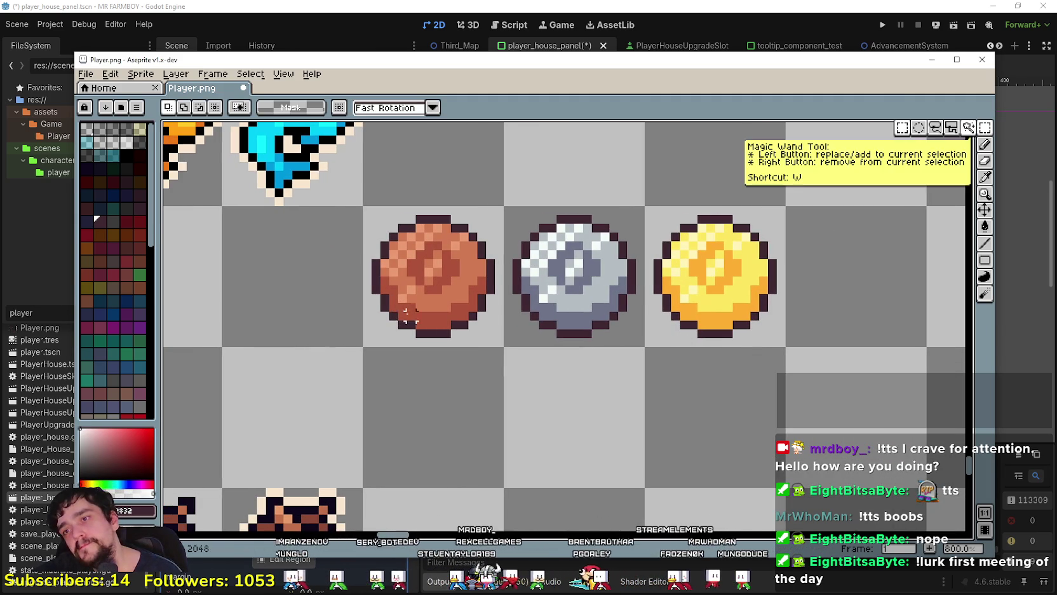
pyautogui.moveTo(399, 312); pyautogui.dragTo(459, 311)
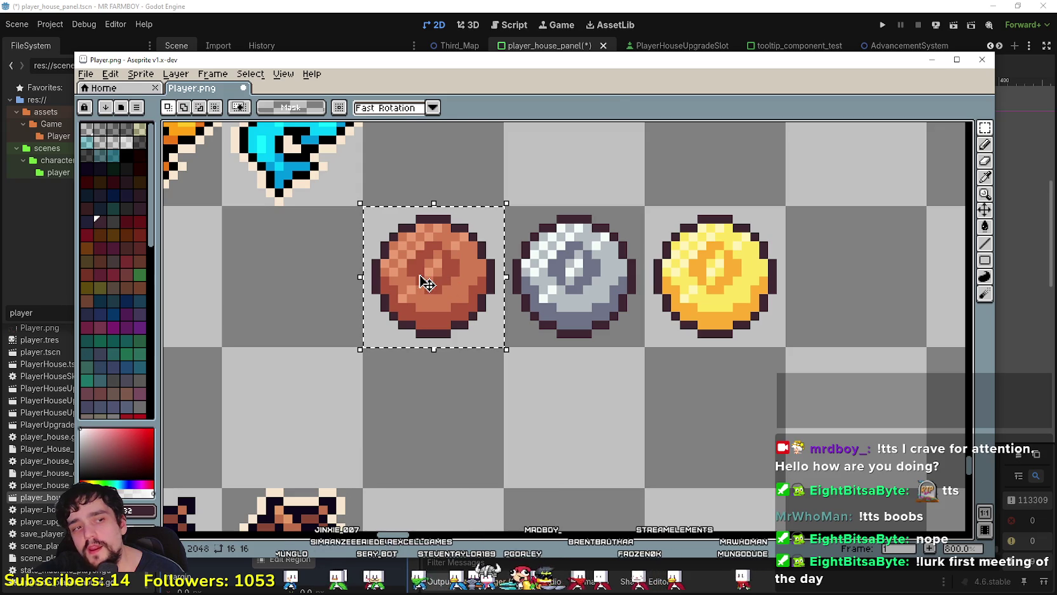
pyautogui.click(431, 286)
pyautogui.hotkey('ctrl', 'd')
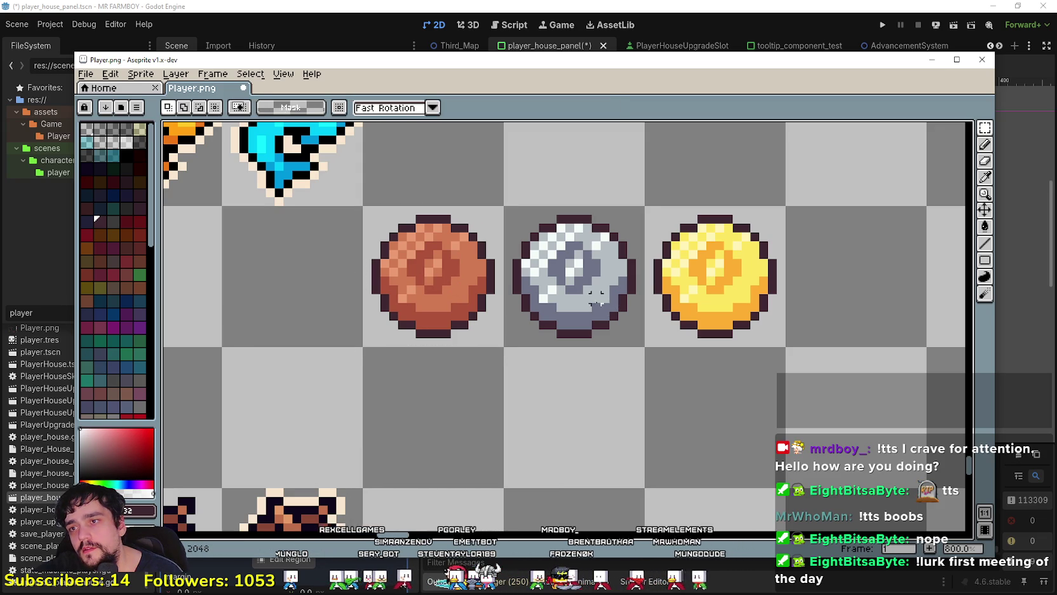
pyautogui.moveTo(578, 305)
pyautogui.mouseDown()
pyautogui.moveTo(594, 270)
pyautogui.moveTo(534, 260)
pyautogui.moveTo(503, 282)
pyautogui.moveTo(481, 271)
pyautogui.moveTo(505, 271)
pyautogui.moveTo(490, 271)
pyautogui.moveTo(500, 307)
pyautogui.moveTo(498, 284)
pyautogui.moveTo(502, 292)
pyautogui.mouseUp()
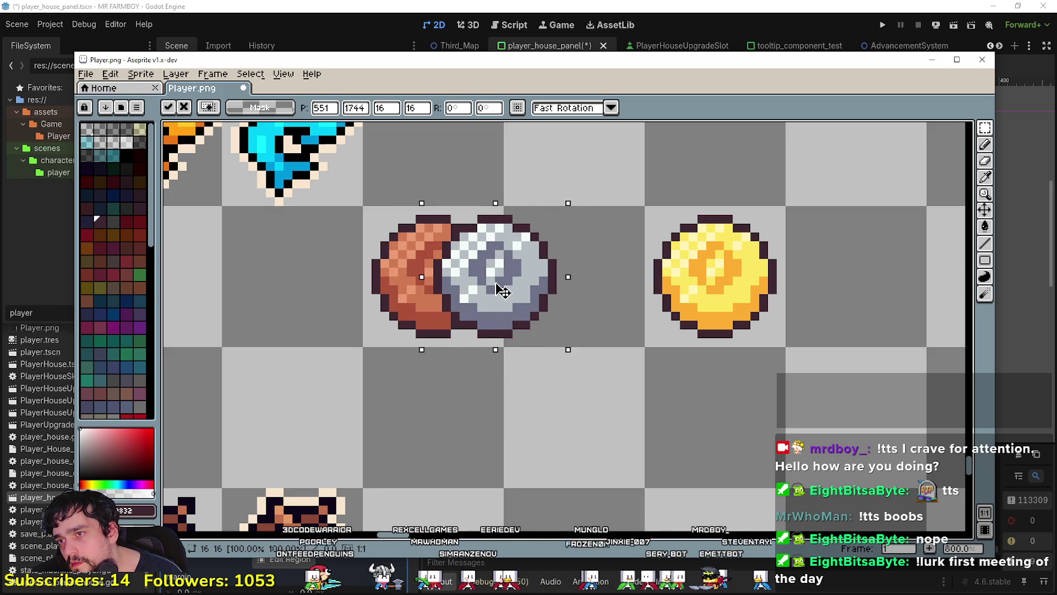
pyautogui.press('Return')
pyautogui.moveTo(610, 353); pyautogui.dragTo(797, 193)
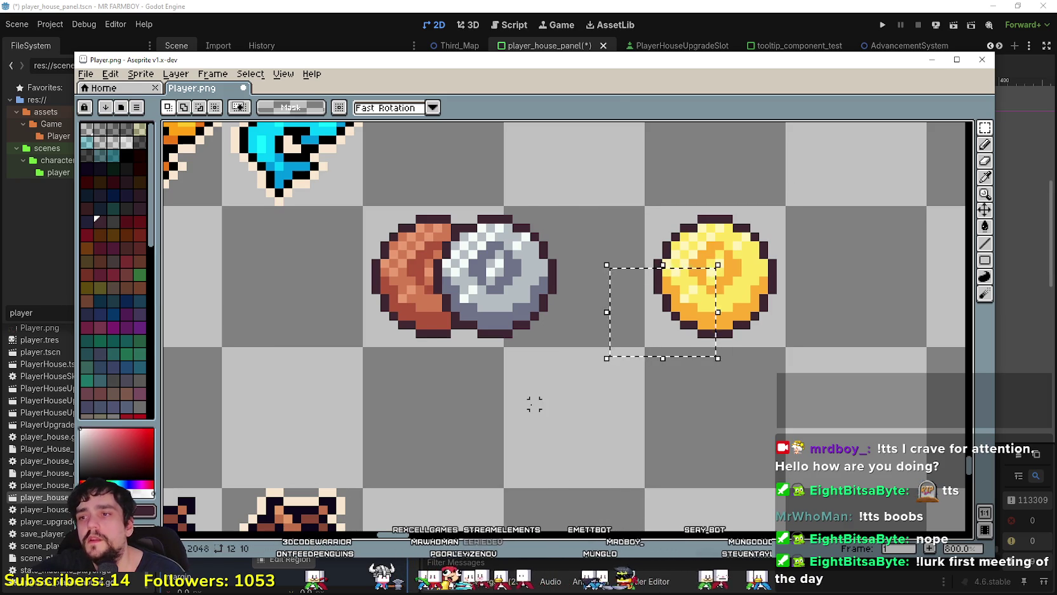
pyautogui.hotkey('ctrl', 'z')
pyautogui.hotkey('ctrl', 'z')
pyautogui.moveTo(588, 305)
pyautogui.mouseDown()
pyautogui.moveTo(517, 303)
pyautogui.moveTo(510, 314)
pyautogui.mouseUp()
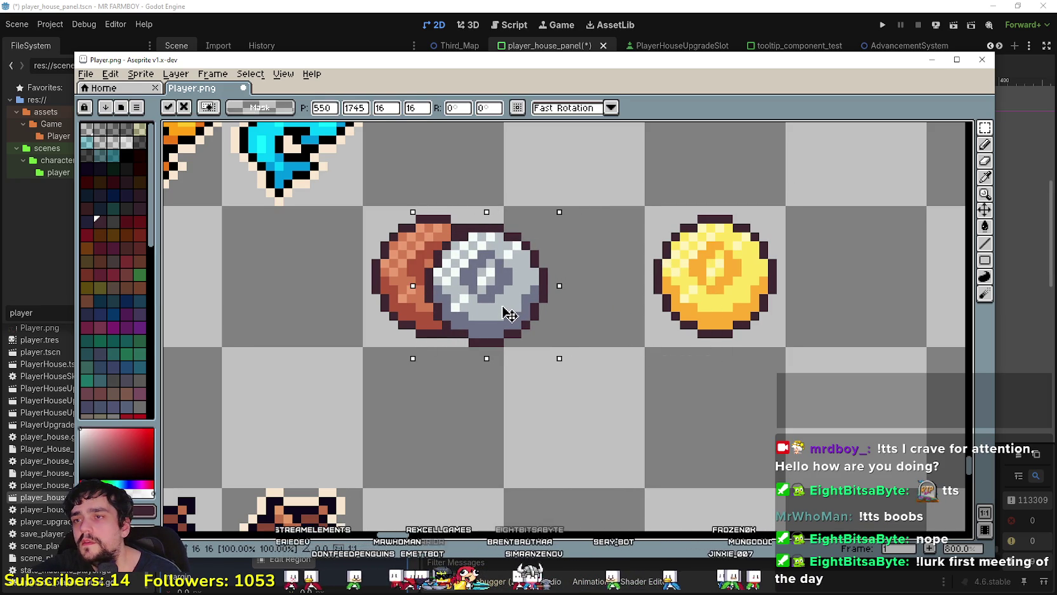
pyautogui.moveTo(510, 314)
pyautogui.mouseDown()
pyautogui.moveTo(595, 309)
pyautogui.moveTo(566, 304)
pyautogui.mouseUp()
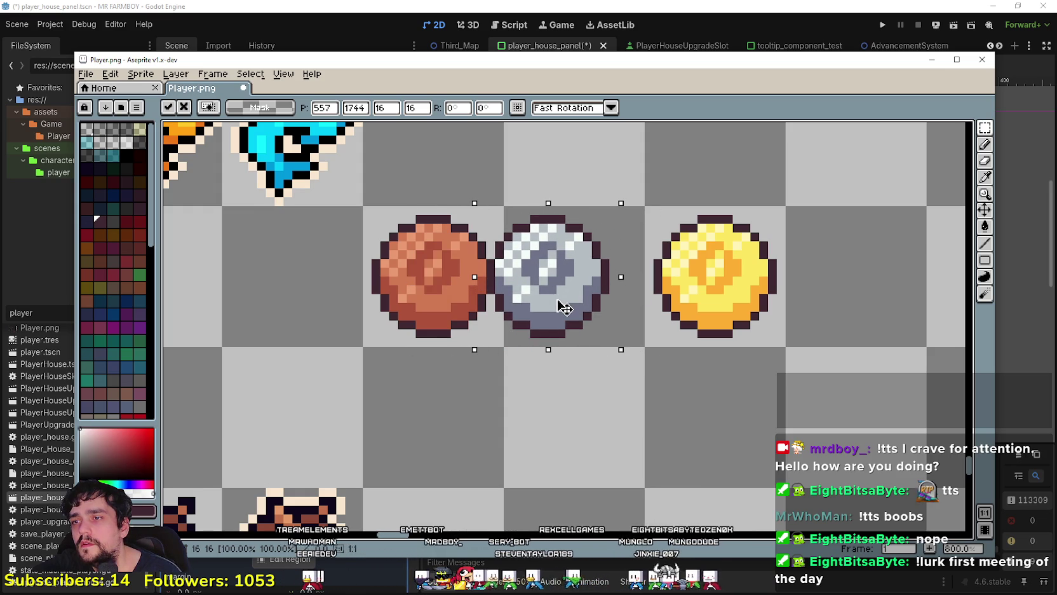
pyautogui.click(701, 402)
# Step: Nudge the silver coin one pixel left and place the gold coin on top of both
pyautogui.moveTo(655, 259)
pyautogui.mouseDown()
pyautogui.moveTo(670, 372)
pyautogui.moveTo(783, 375)
pyautogui.mouseUp()
pyautogui.moveTo(700, 276)
pyautogui.mouseDown()
pyautogui.moveTo(508, 314)
pyautogui.moveTo(481, 295)
pyautogui.moveTo(473, 302)
pyautogui.moveTo(474, 288)
pyautogui.moveTo(461, 292)
pyautogui.moveTo(632, 366)
pyautogui.moveTo(802, 307)
pyautogui.mouseUp()
pyautogui.click(632, 337)
pyautogui.moveTo(651, 388)
pyautogui.mouseDown()
pyautogui.moveTo(571, 254)
pyautogui.moveTo(485, 186)
pyautogui.mouseUp()
pyautogui.moveTo(554, 319)
pyautogui.mouseDown()
pyautogui.moveTo(538, 314)
pyautogui.moveTo(548, 326)
pyautogui.mouseUp()
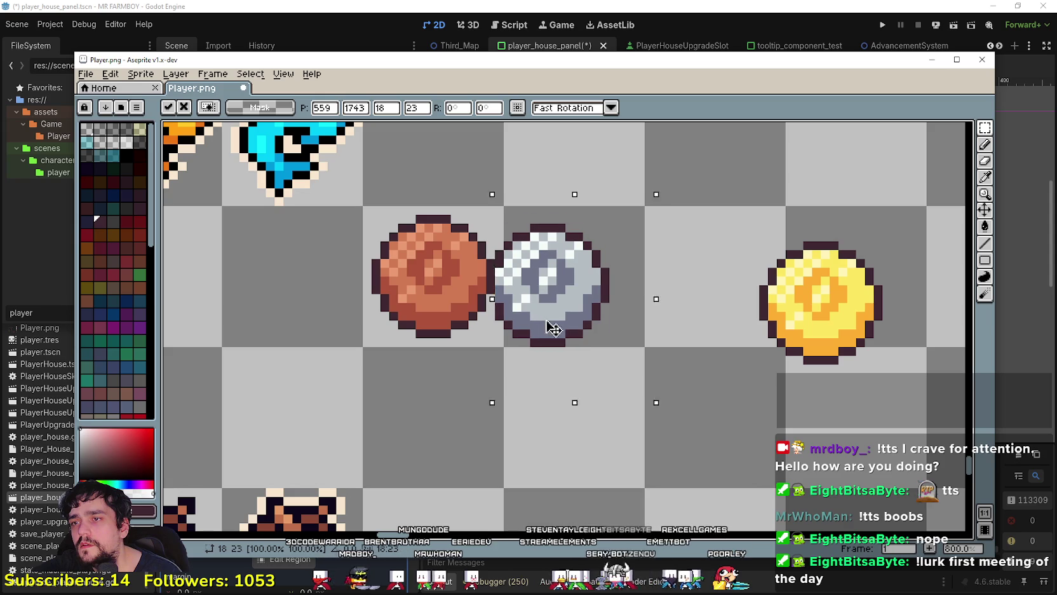
pyautogui.hotkey('ctrl', 'z')
pyautogui.hotkey('ctrl', 'z')
pyautogui.hotkey('ctrl', 'z')
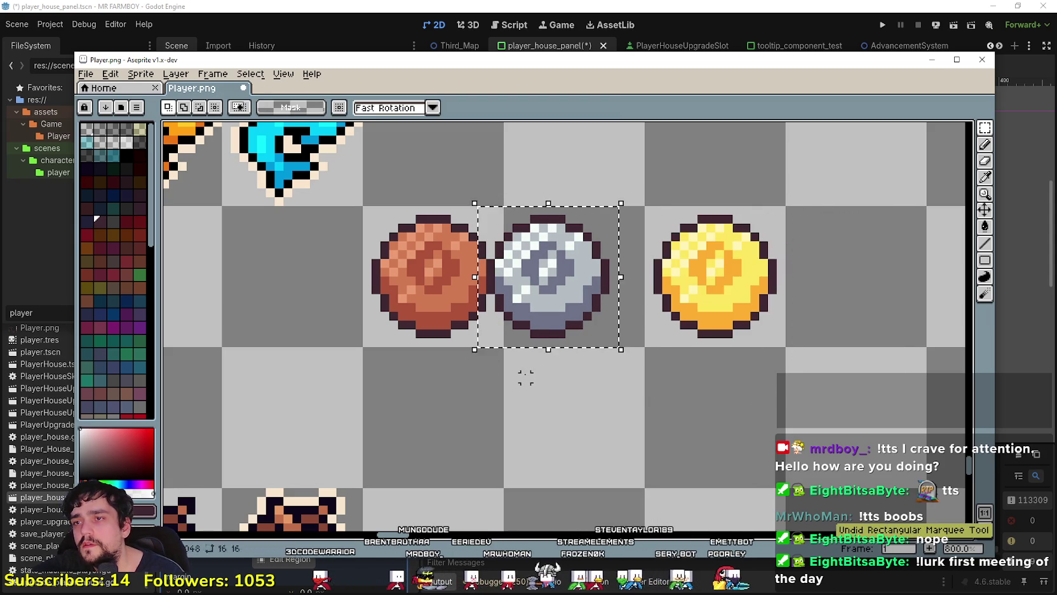
pyautogui.click(560, 281)
pyautogui.moveTo(553, 281); pyautogui.dragTo(545, 281)
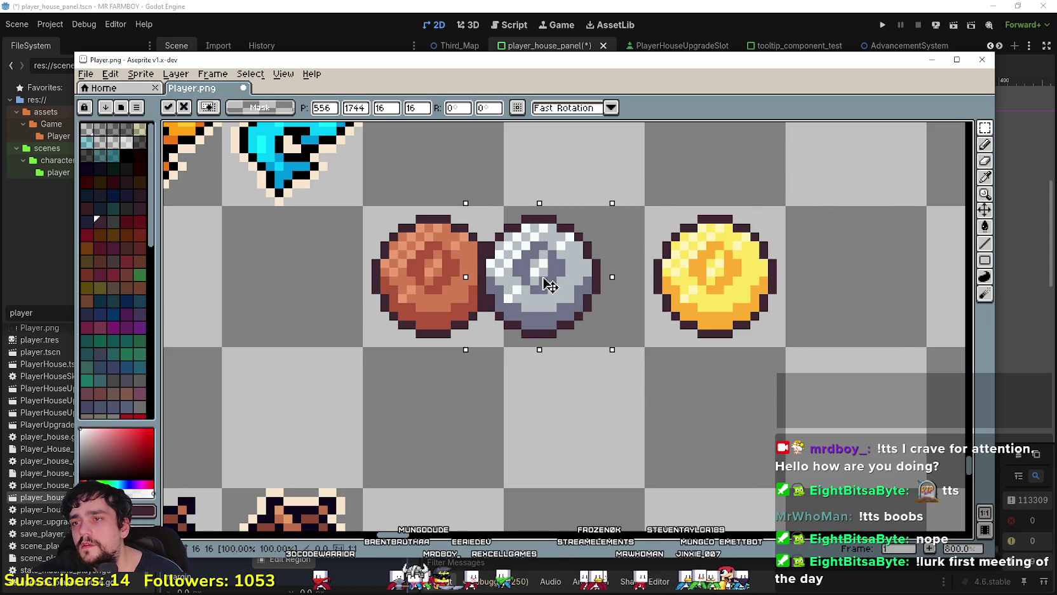
pyautogui.click(543, 421)
pyautogui.moveTo(632, 370); pyautogui.dragTo(812, 151)
pyautogui.moveTo(729, 287)
pyautogui.mouseDown()
pyautogui.moveTo(691, 326)
pyautogui.moveTo(496, 319)
pyautogui.moveTo(499, 286)
pyautogui.moveTo(499, 307)
pyautogui.mouseUp()
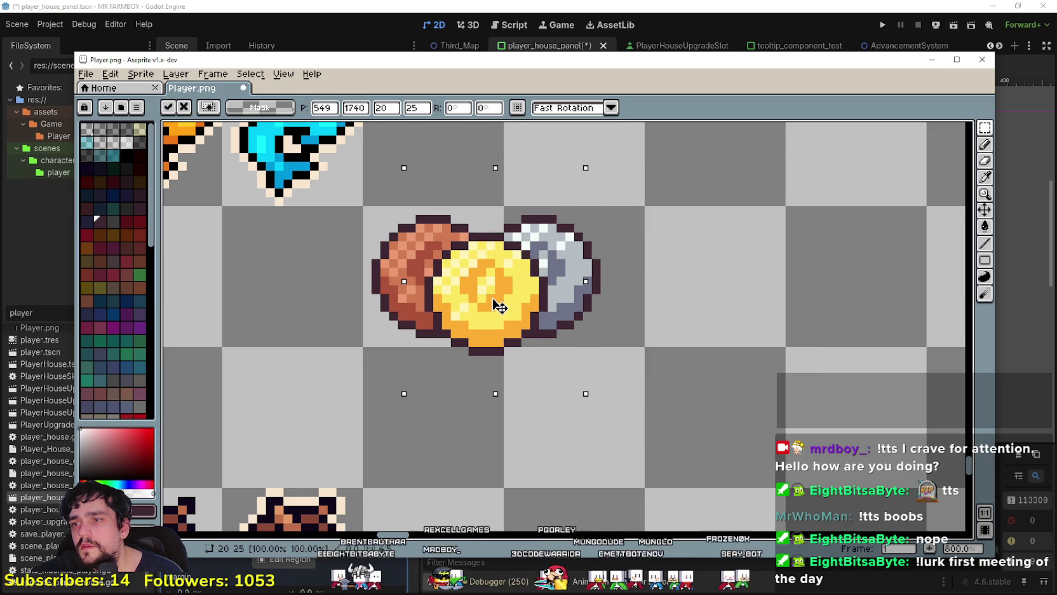
# Step: Shift the whole three-coin pile up one pixel and right one pixel
pyautogui.moveTo(302, 455); pyautogui.dragTo(604, 196)
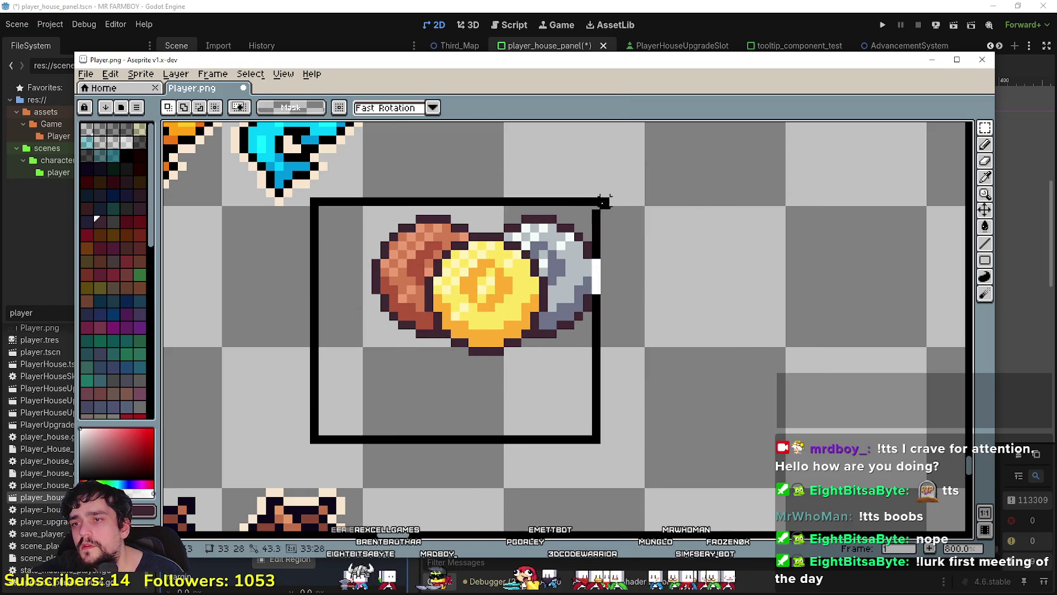
pyautogui.moveTo(511, 294); pyautogui.dragTo(507, 286)
pyautogui.hotkey('ctrl', 'd')
pyautogui.hscroll(-3, 442, 355)
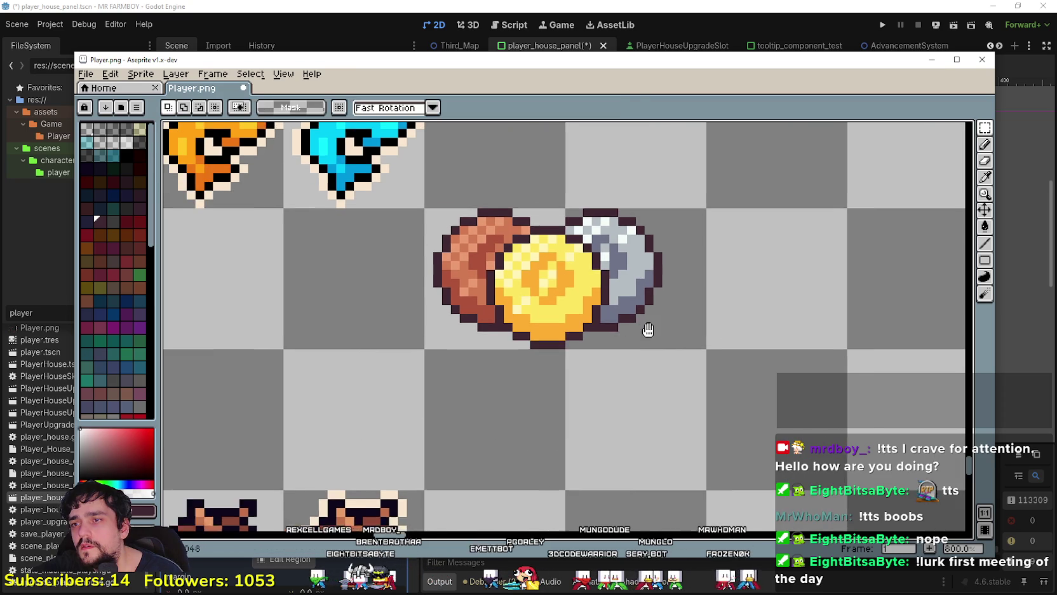
pyautogui.moveTo(439, 373); pyautogui.dragTo(727, 183)
pyautogui.moveTo(608, 286); pyautogui.dragTo(633, 284)
pyautogui.hotkey('ctrl', 'd')
pyautogui.scroll(1, 925, 166)
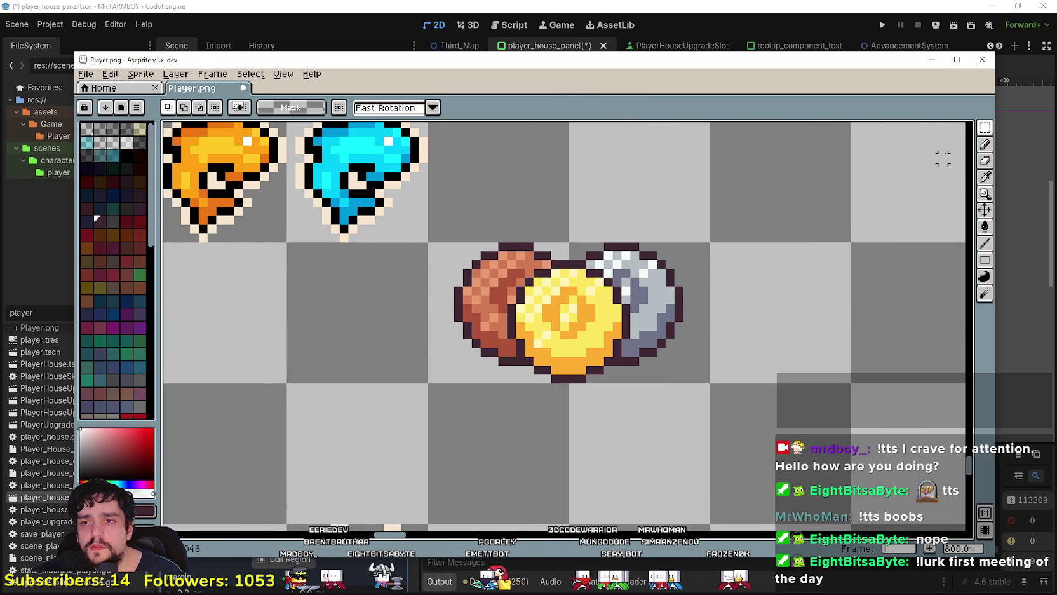
pyautogui.click(991, 178)
# Step: Pick the peach colour and draw a line above the silver coin plus edge pixels
pyautogui.scroll(-4, 786, 295)
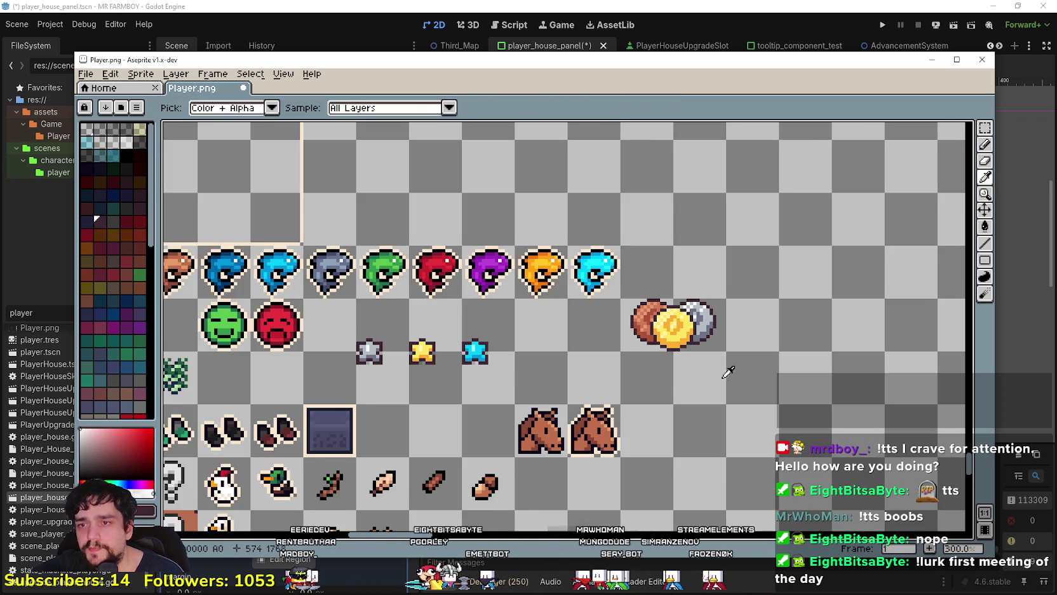
pyautogui.scroll(2, 819, 292)
pyautogui.scroll(-2, 637, 321)
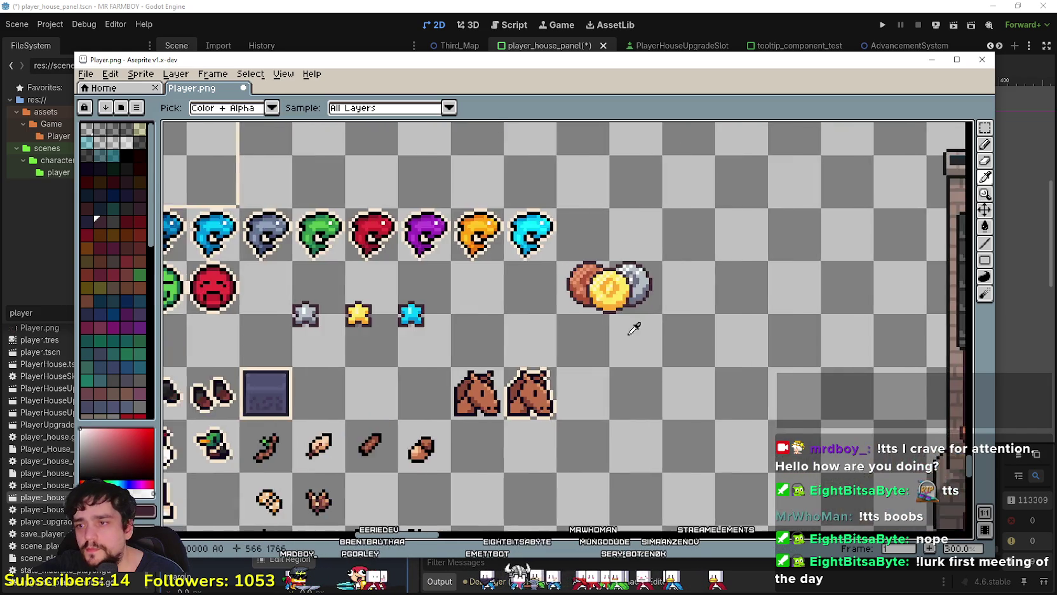
pyautogui.scroll(2, 562, 373)
pyautogui.scroll(2, 479, 387)
pyautogui.click(479, 387)
pyautogui.scroll(2, 531, 349)
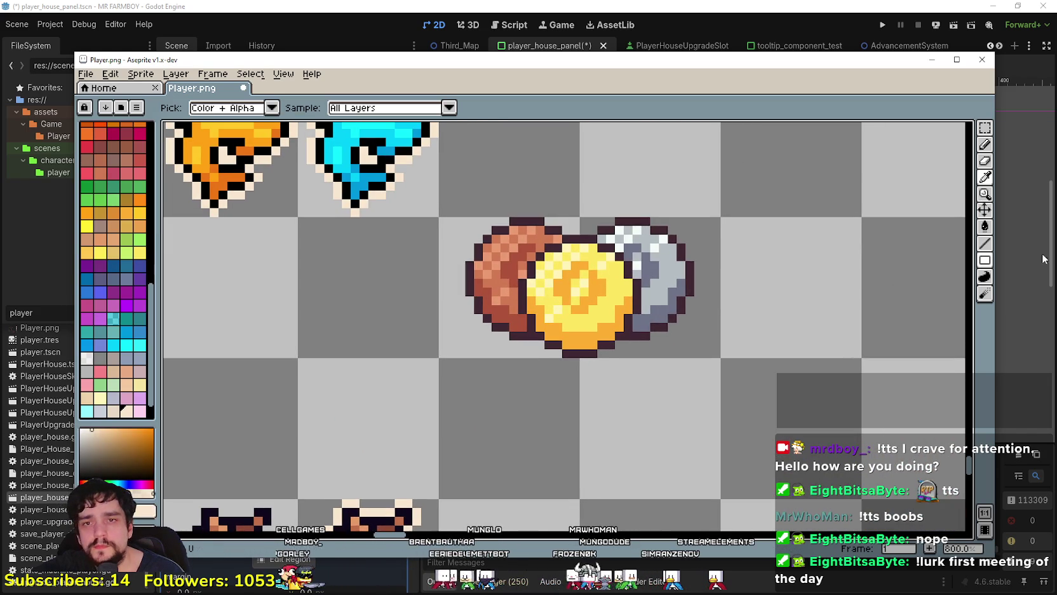
pyautogui.press('l')
pyautogui.scroll(5, 715, 179)
pyautogui.moveTo(511, 283); pyautogui.dragTo(454, 286)
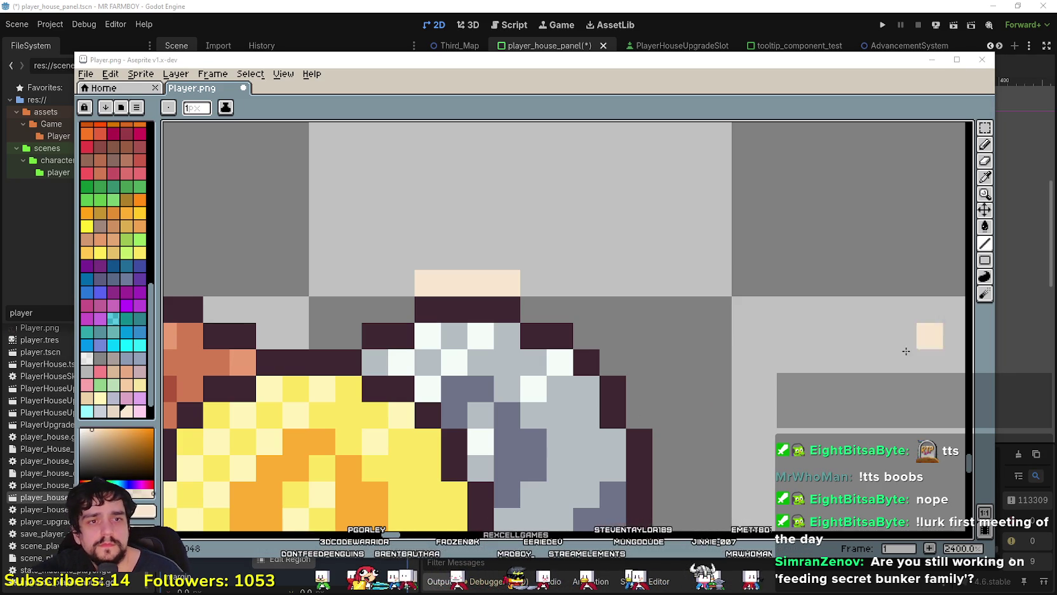
pyautogui.scroll(2, 496, 318)
pyautogui.click(512, 318)
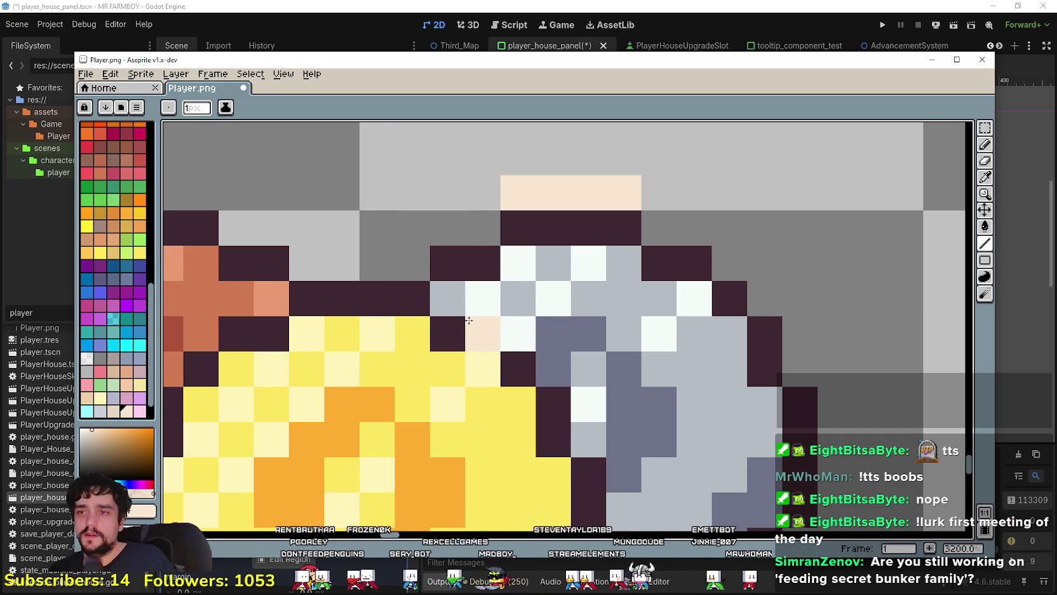
pyautogui.scroll(-1, 469, 317)
pyautogui.click(445, 253)
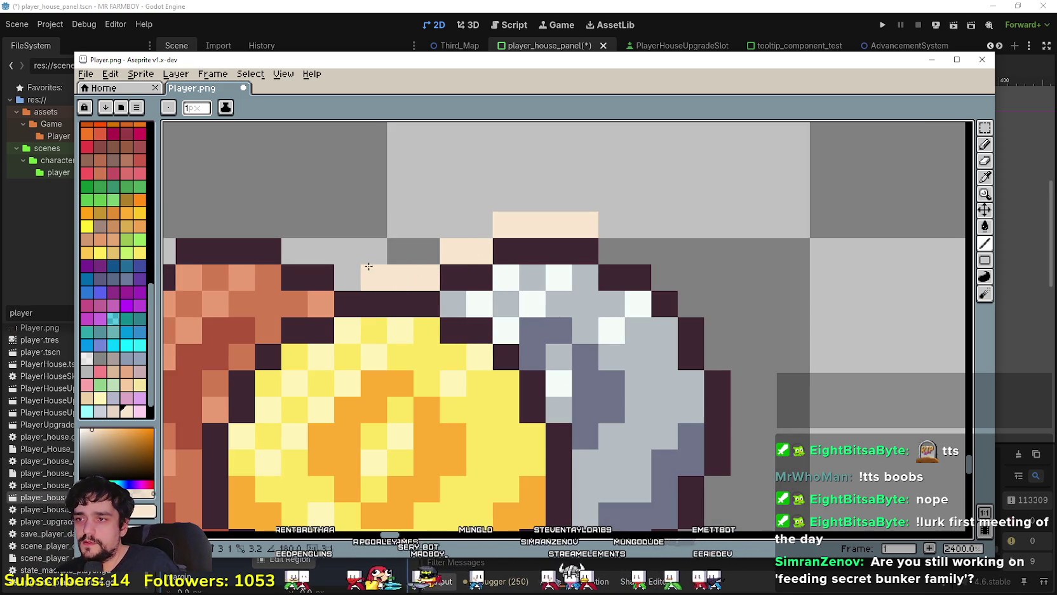
# Step: Trace the peach outline along the coins' top edge and diagonally down-left
pyautogui.moveTo(353, 268); pyautogui.dragTo(572, 344)
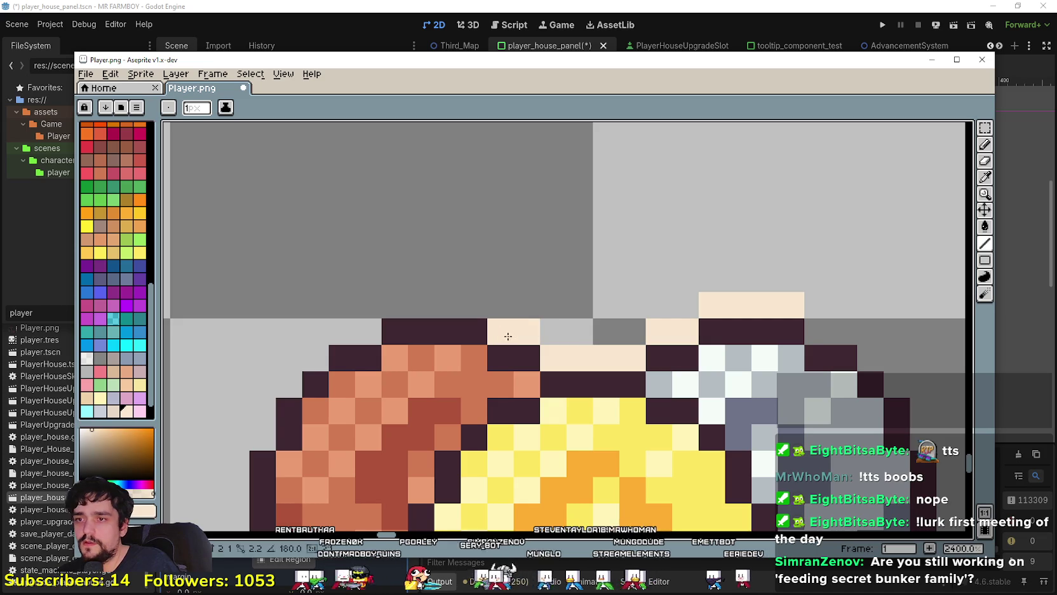
pyautogui.moveTo(480, 313); pyautogui.dragTo(397, 305)
pyautogui.scroll(-2, 401, 305)
pyautogui.scroll(2, 404, 348)
pyautogui.moveTo(484, 240)
pyautogui.mouseDown()
pyautogui.moveTo(507, 201)
pyautogui.moveTo(562, 210)
pyautogui.mouseUp()
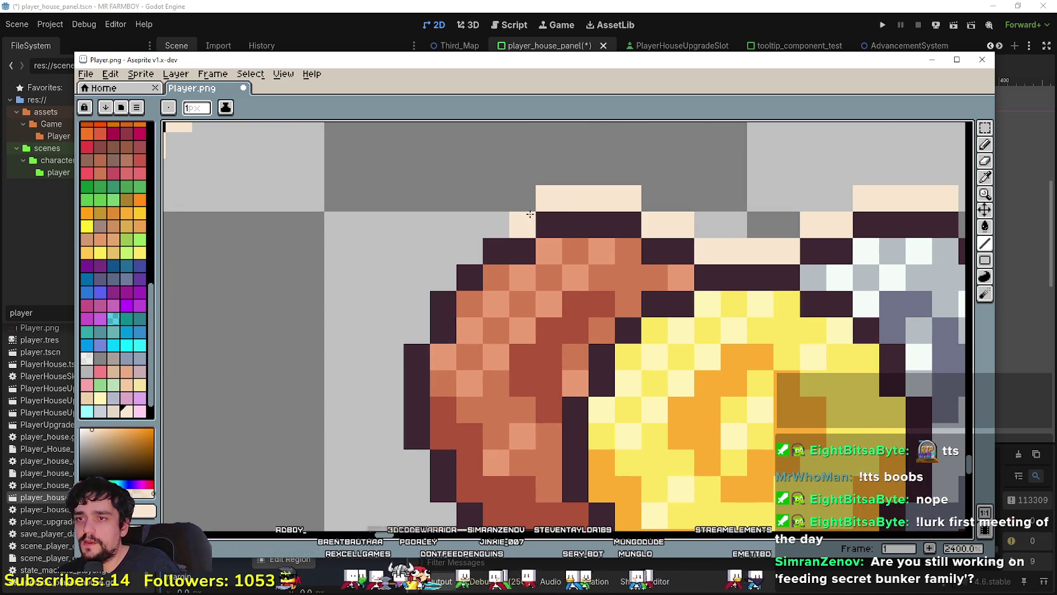
pyautogui.click(490, 221)
pyautogui.click(467, 249)
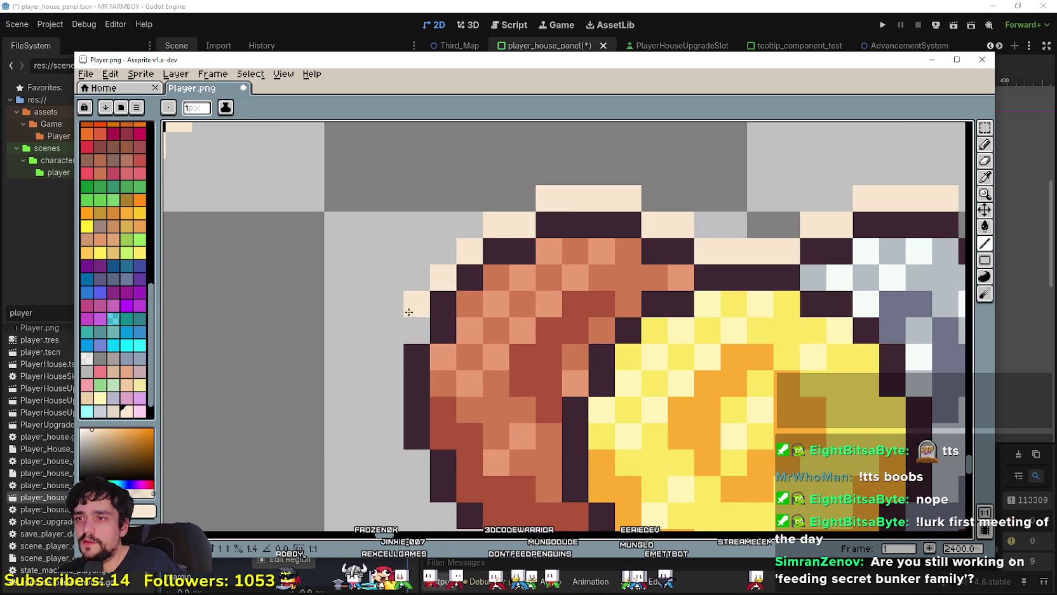
pyautogui.scroll(-2, 392, 348)
pyautogui.scroll(2, 389, 350)
# Step: Outline the copper coin's left side and silver coin's right edge, erase strays, and zoom out
pyautogui.moveTo(382, 370)
pyautogui.mouseDown()
pyautogui.moveTo(366, 420)
pyautogui.moveTo(382, 433)
pyautogui.mouseUp()
pyautogui.scroll(-3, 382, 432)
pyautogui.scroll(3, 642, 265)
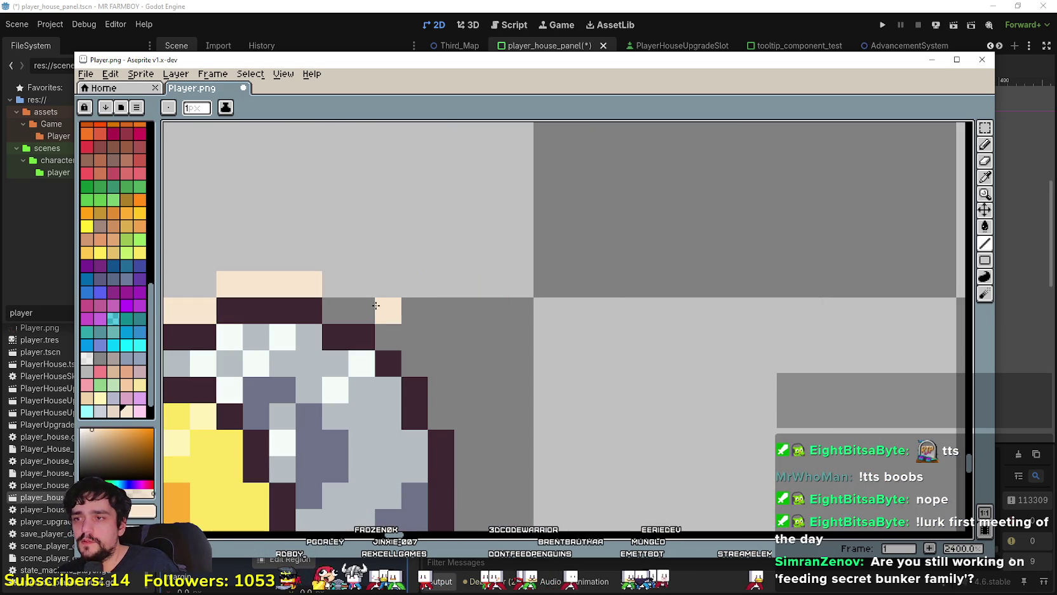
pyautogui.rightClick(388, 311)
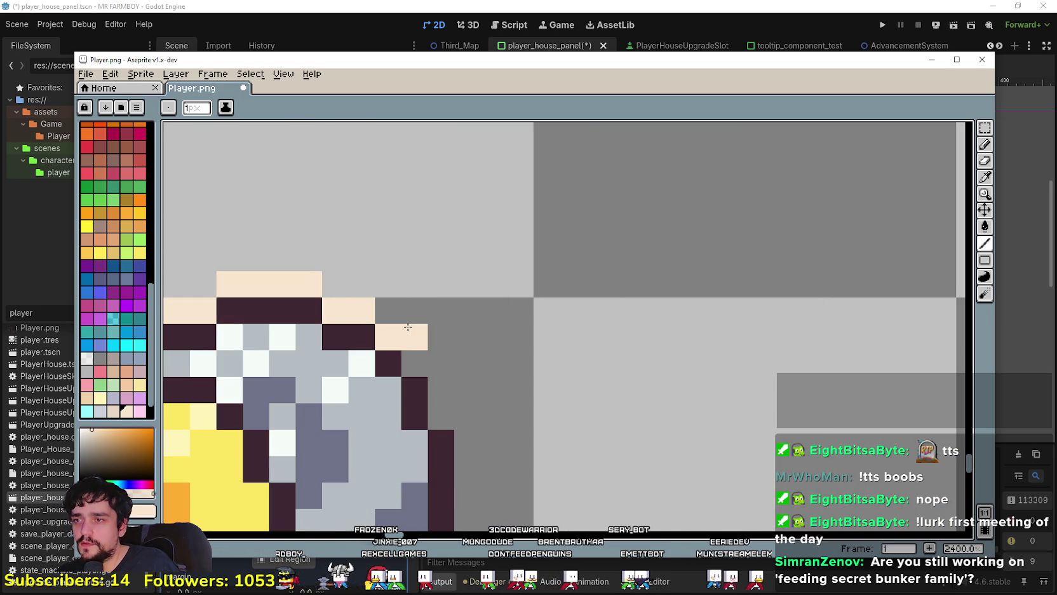
pyautogui.click(414, 363)
pyautogui.click(445, 396)
pyautogui.scroll(-5, 495, 442)
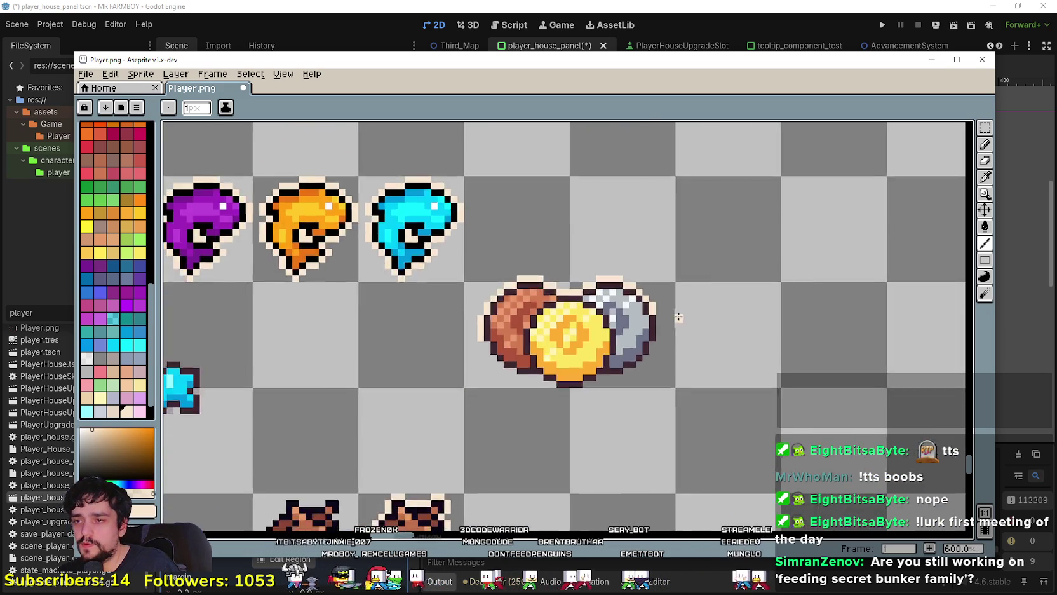
pyautogui.scroll(4, 640, 314)
pyautogui.scroll(-3, 636, 423)
pyautogui.scroll(3, 690, 330)
pyautogui.rightClick(725, 370)
pyautogui.click(689, 329)
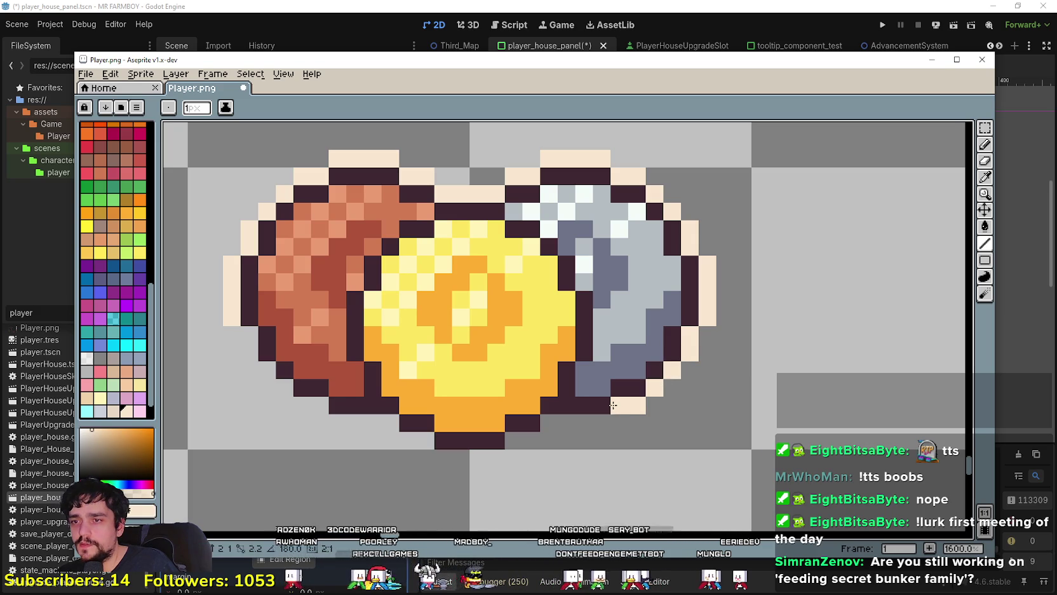
pyautogui.moveTo(558, 425); pyautogui.dragTo(803, 425)
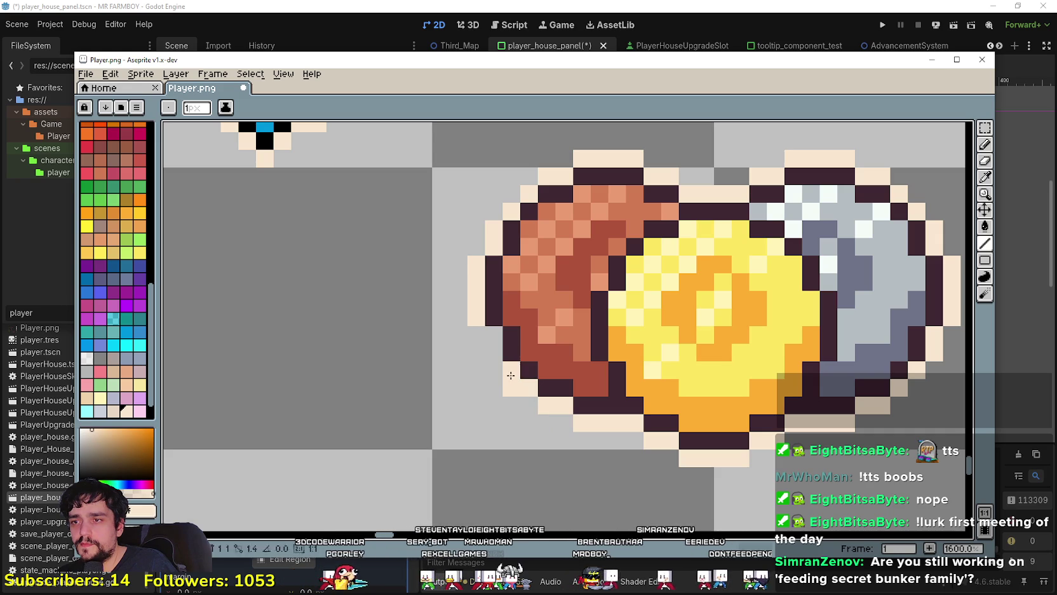
pyautogui.scroll(-3, 489, 341)
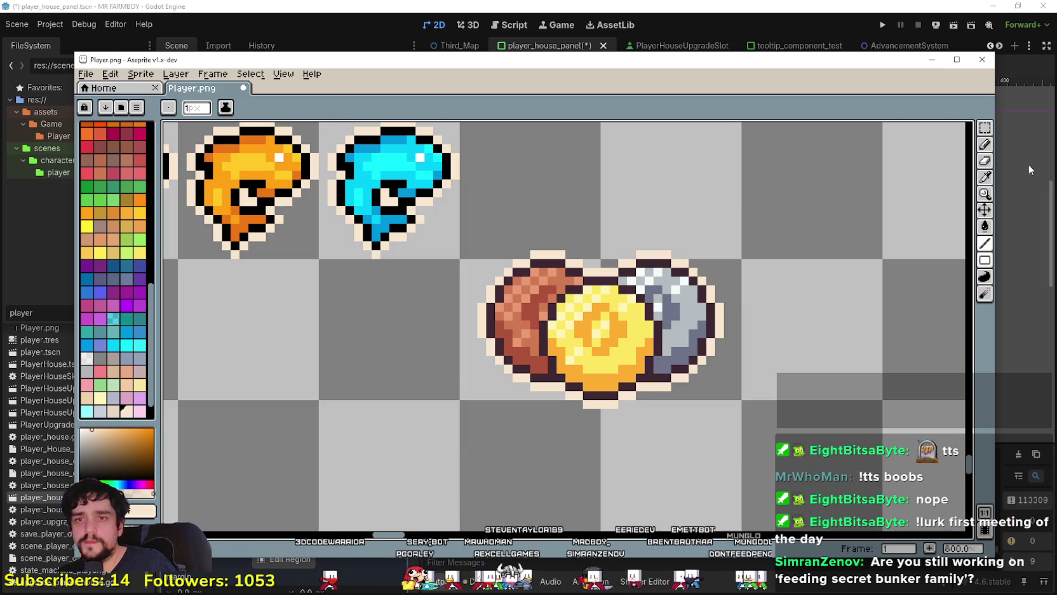
pyautogui.click(984, 128)
pyautogui.press('-')
pyautogui.press('-')
pyautogui.press('-')
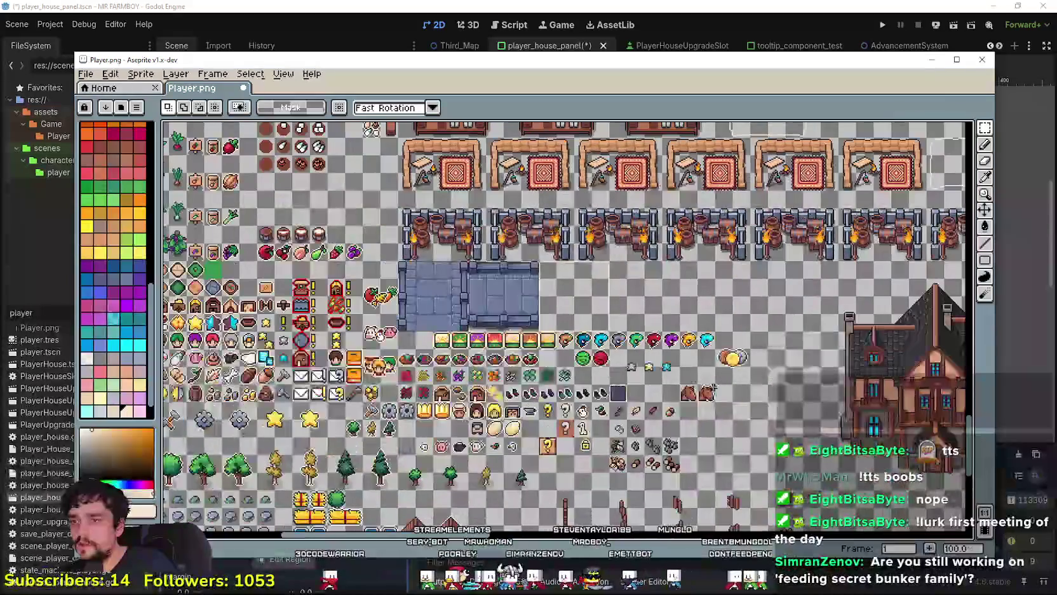
# Step: Save the edited sprite sheet in Aseprite and return to Godot's region editor
pyautogui.press('+')
pyautogui.press('+')
pyautogui.press('+')
pyautogui.hotkey('ctrl', 's')
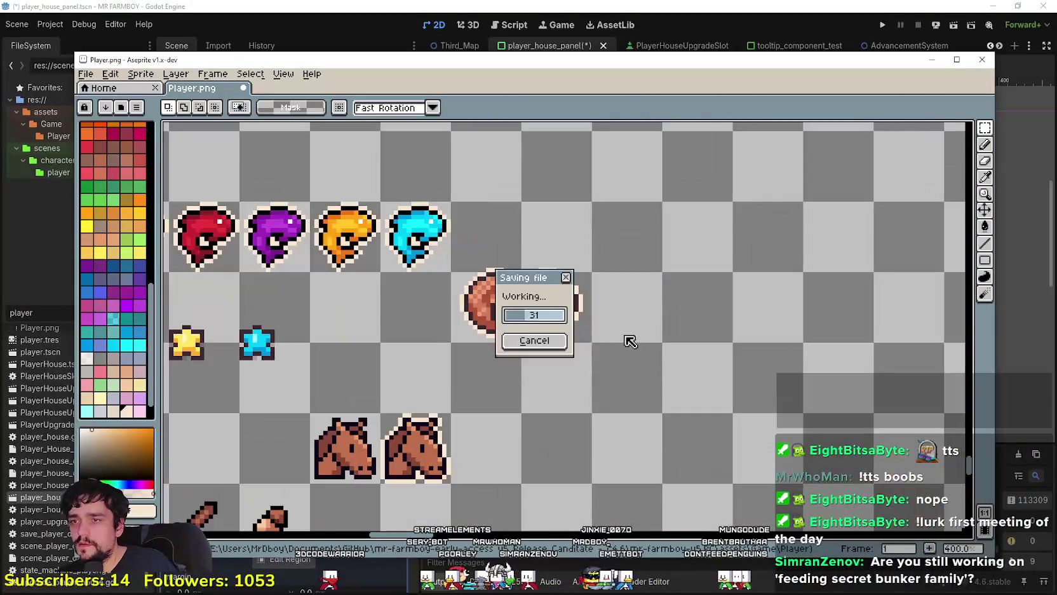
pyautogui.press('-')
pyautogui.press('-')
pyautogui.hotkey('alt', 'Tab')
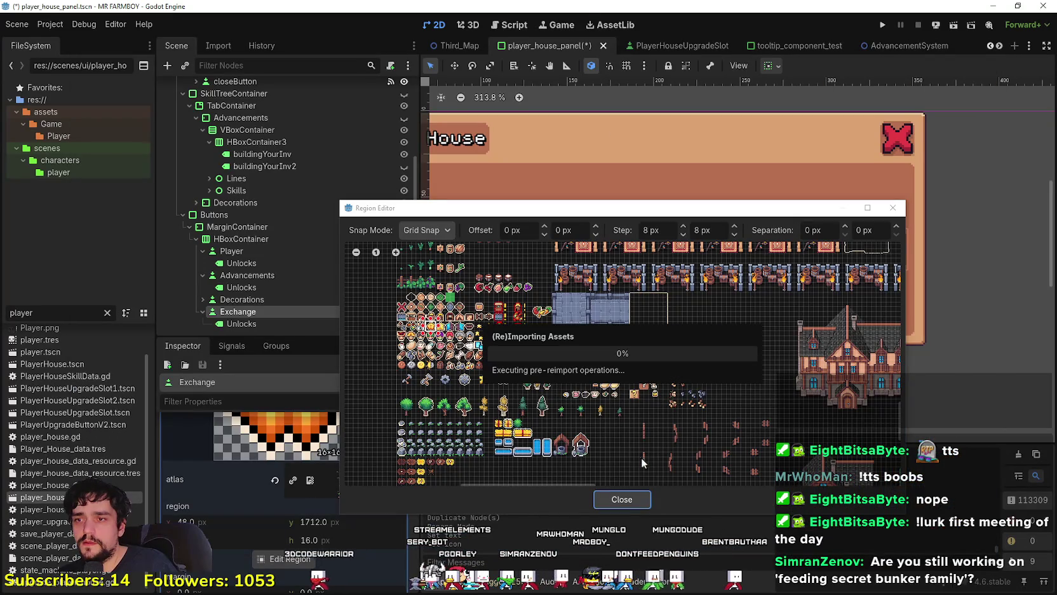
# Step: With Pixel Snap on, frame the 28×18 coin sprite as the Exchange icon region
pyautogui.scroll(3, 756, 369)
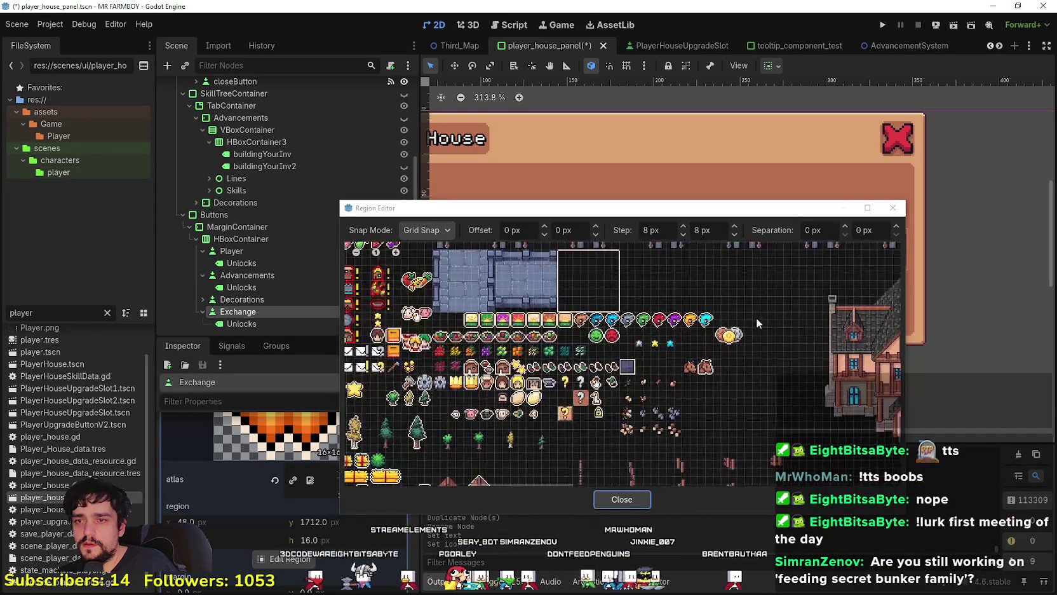
pyautogui.scroll(8, 756, 321)
pyautogui.click(425, 230)
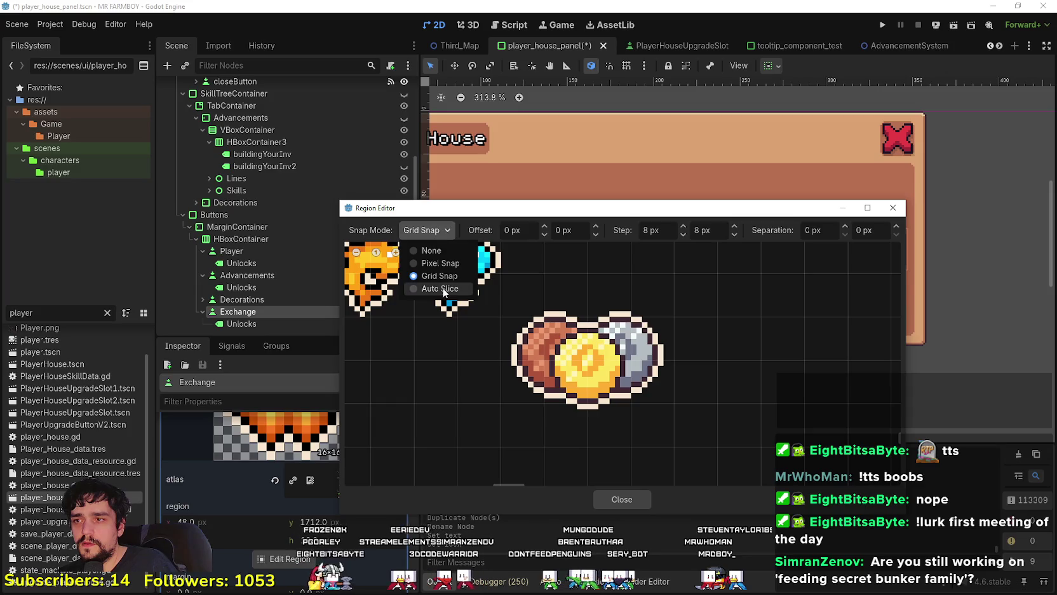
pyautogui.click(440, 263)
pyautogui.moveTo(506, 306)
pyautogui.mouseDown()
pyautogui.moveTo(632, 400)
pyautogui.moveTo(674, 407)
pyautogui.moveTo(674, 418)
pyautogui.mouseUp()
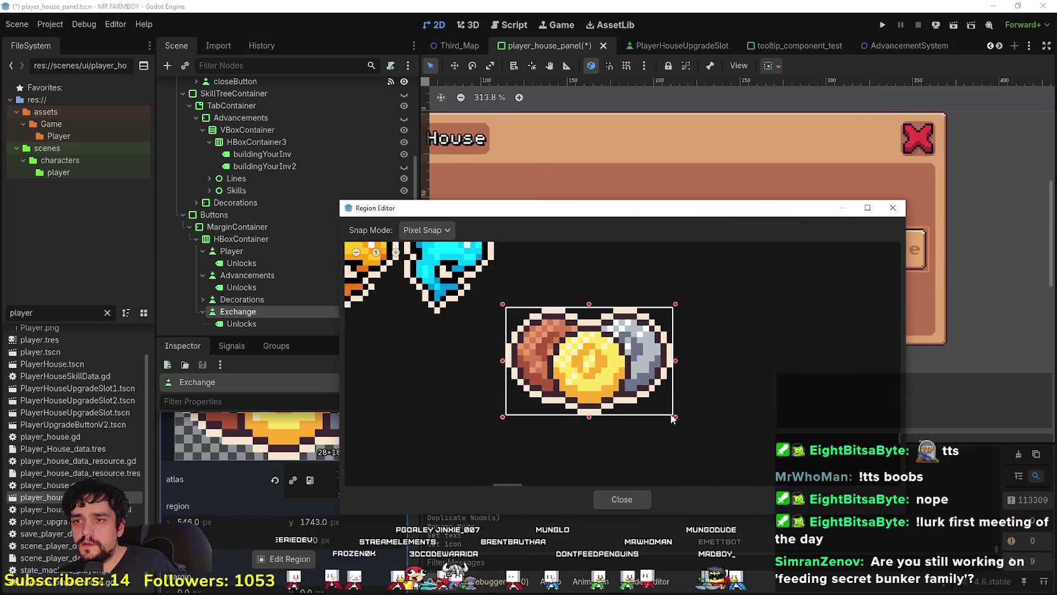
pyautogui.click(637, 502)
pyautogui.scroll(1, 767, 283)
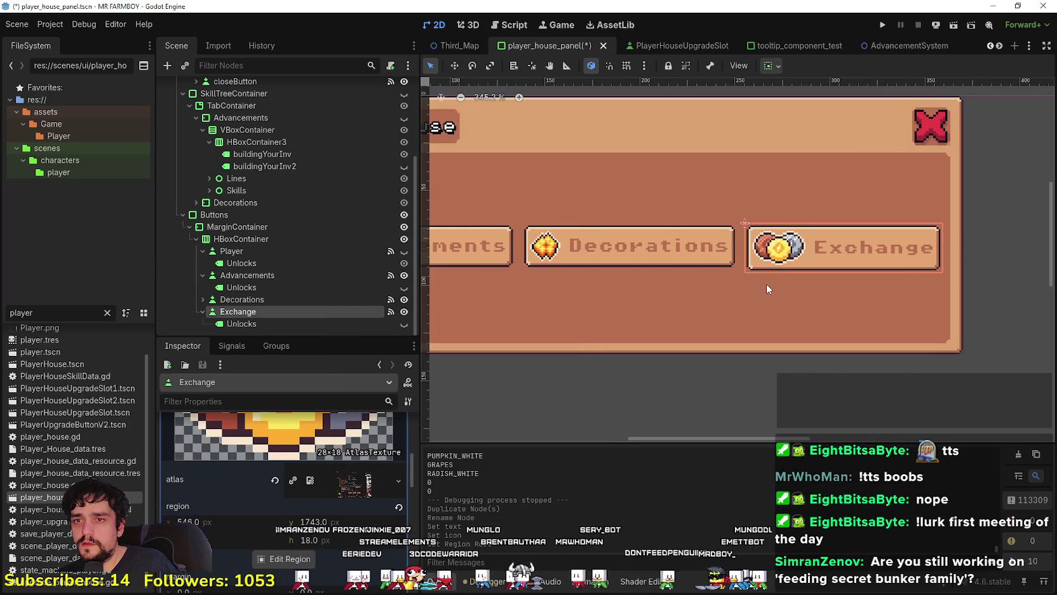
# Step: Save player_house_panel and collapse the icon's AtlasTexture in the Inspector
pyautogui.hotkey('ctrl', 's')
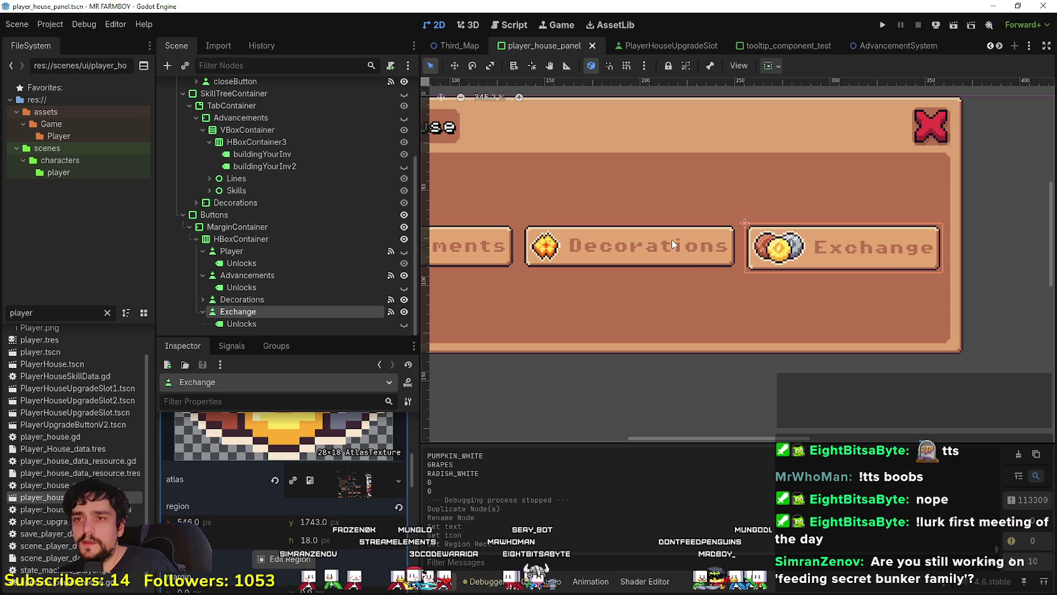
pyautogui.hscroll(-2, 699, 273)
pyautogui.scroll(2, 681, 256)
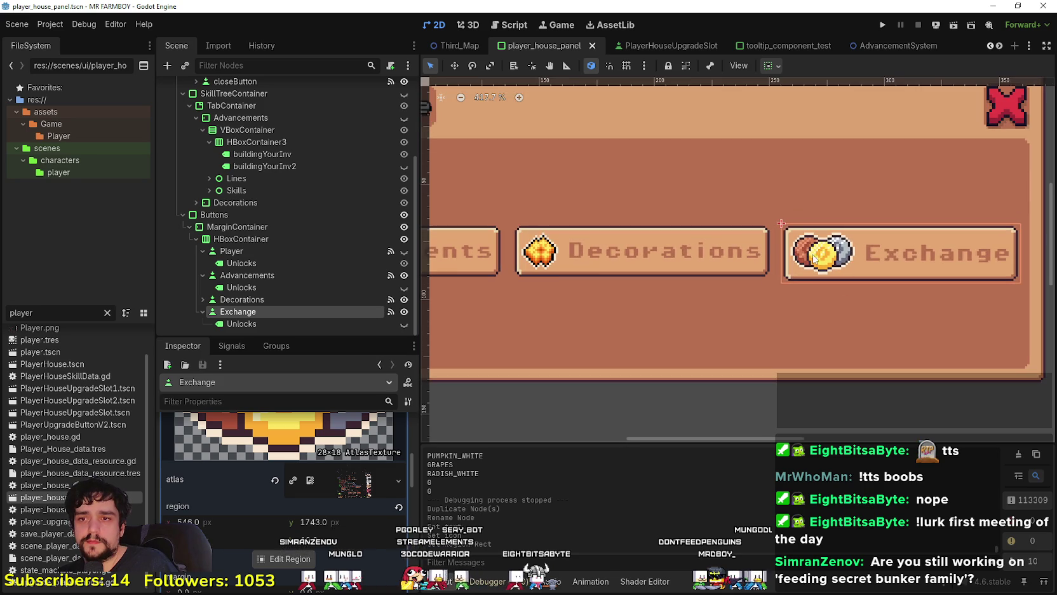
pyautogui.scroll(5, 217, 481)
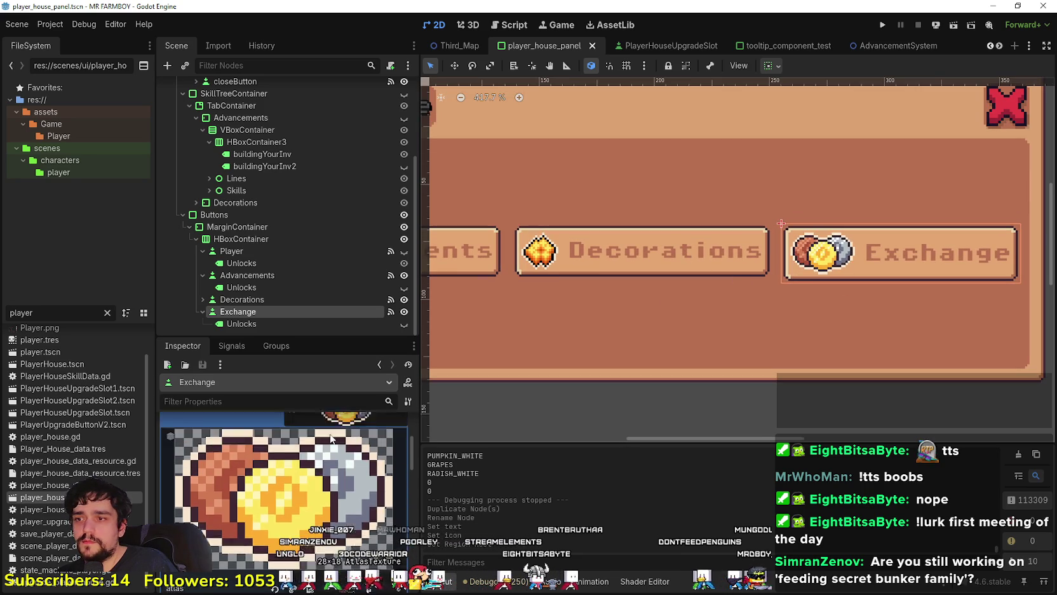
pyautogui.click(341, 472)
pyautogui.scroll(2, 343, 470)
pyautogui.scroll(-2, 343, 458)
pyautogui.scroll(2, 345, 444)
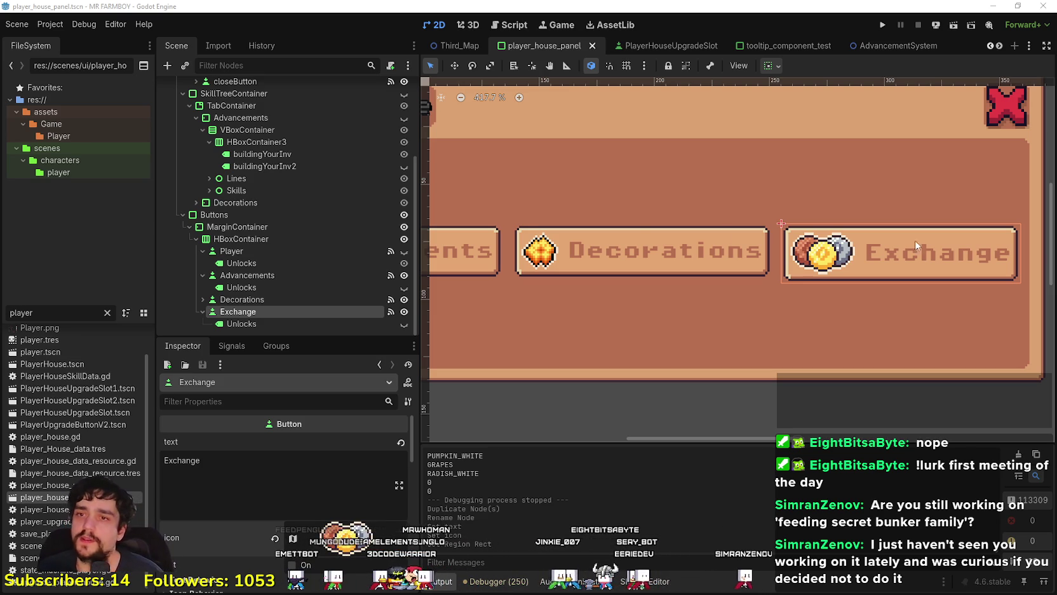
# Step: Review the Exchange button's Layout minimum size and Container Sizing, then bring up Games.txt
pyautogui.scroll(-1, 771, 295)
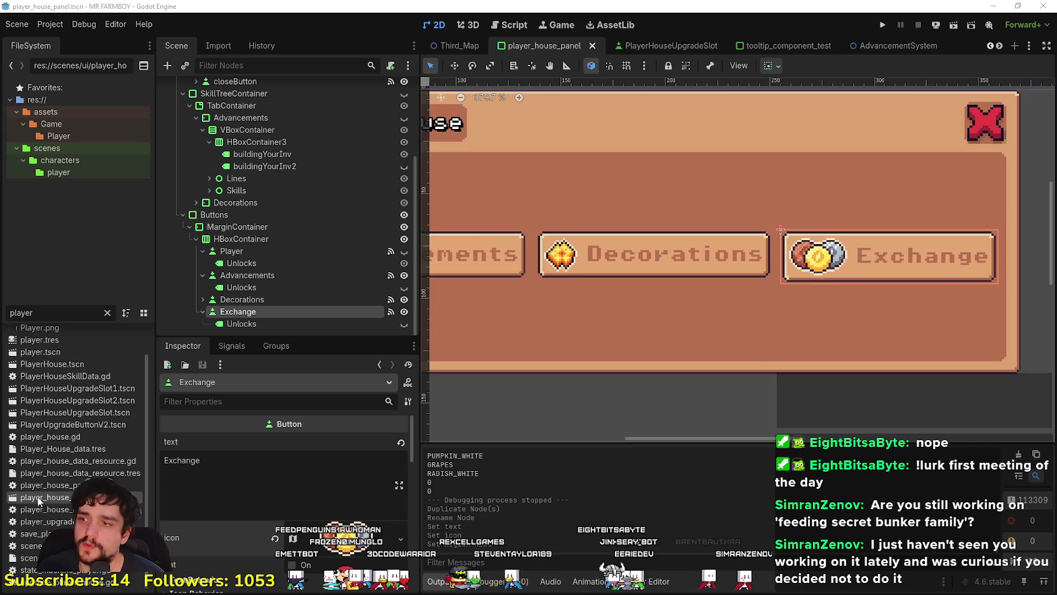
pyautogui.scroll(-5, 342, 560)
pyautogui.scroll(-5, 342, 556)
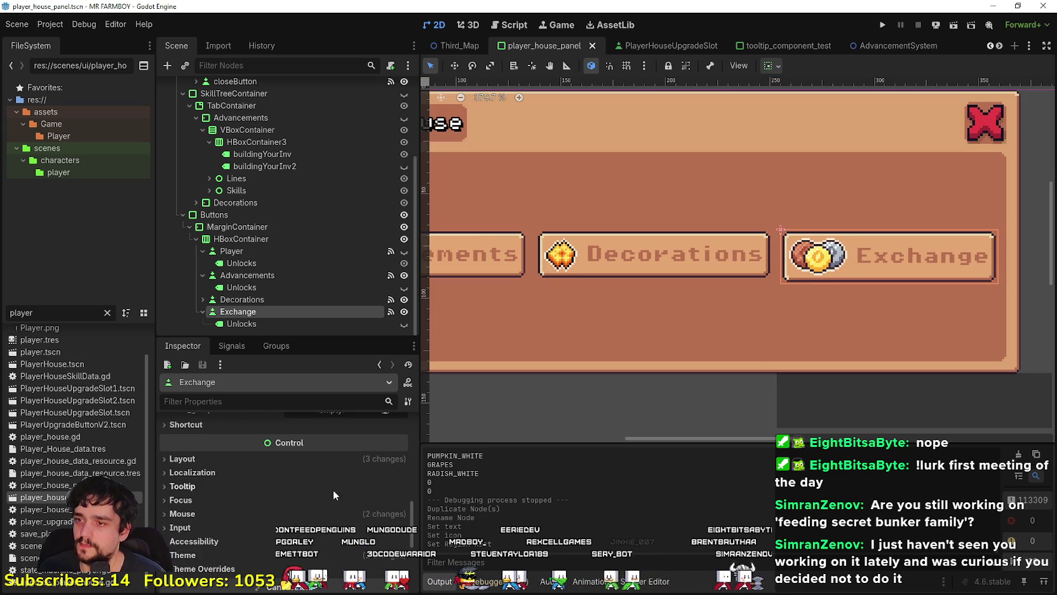
pyautogui.click(298, 459)
pyautogui.scroll(-2, 294, 516)
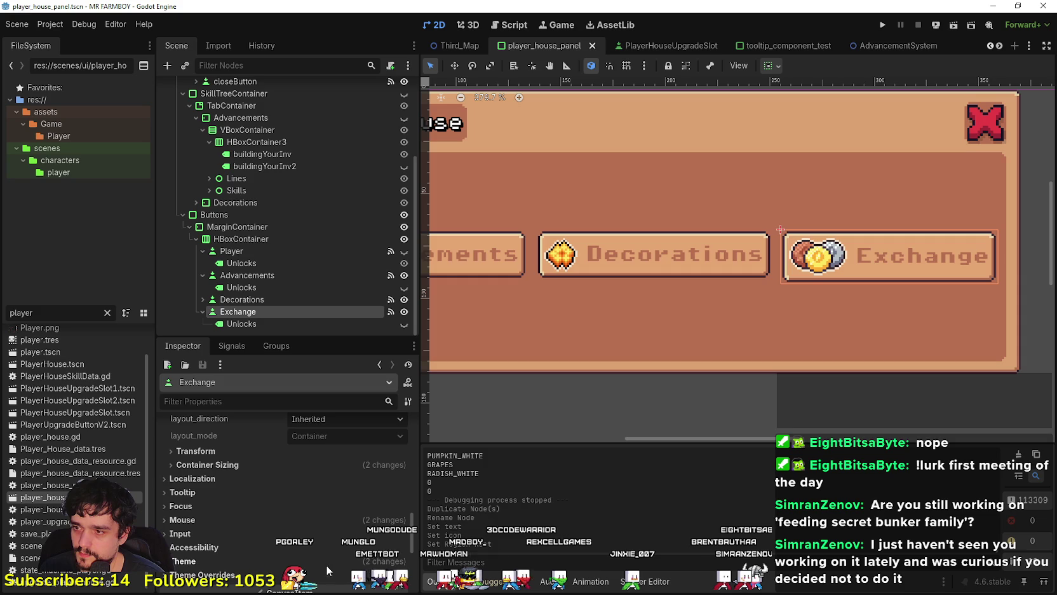
pyautogui.scroll(-4, 323, 556)
pyautogui.scroll(5, 322, 554)
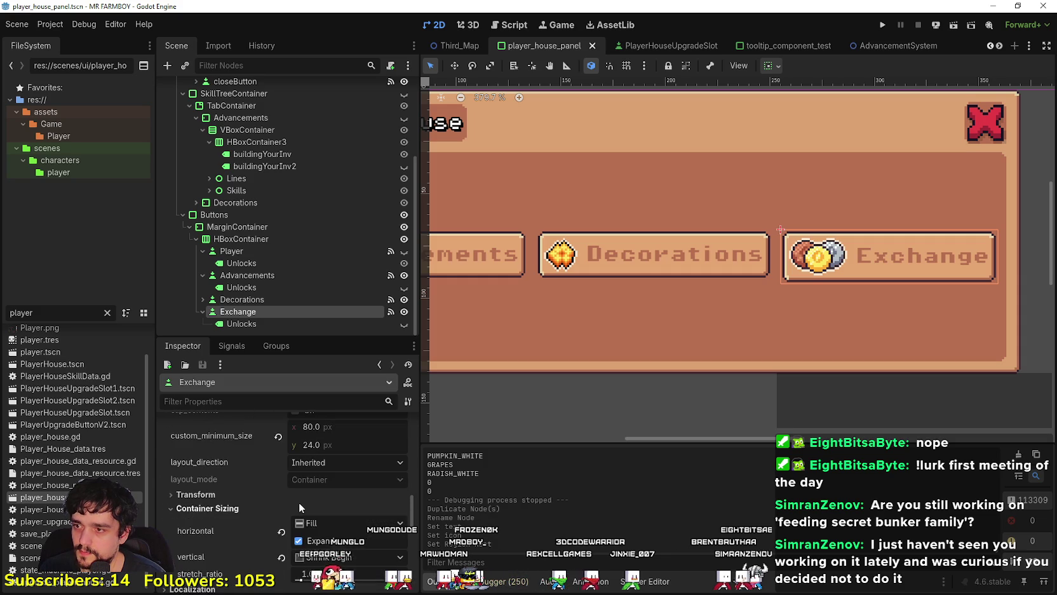
pyautogui.scroll(-3, 301, 508)
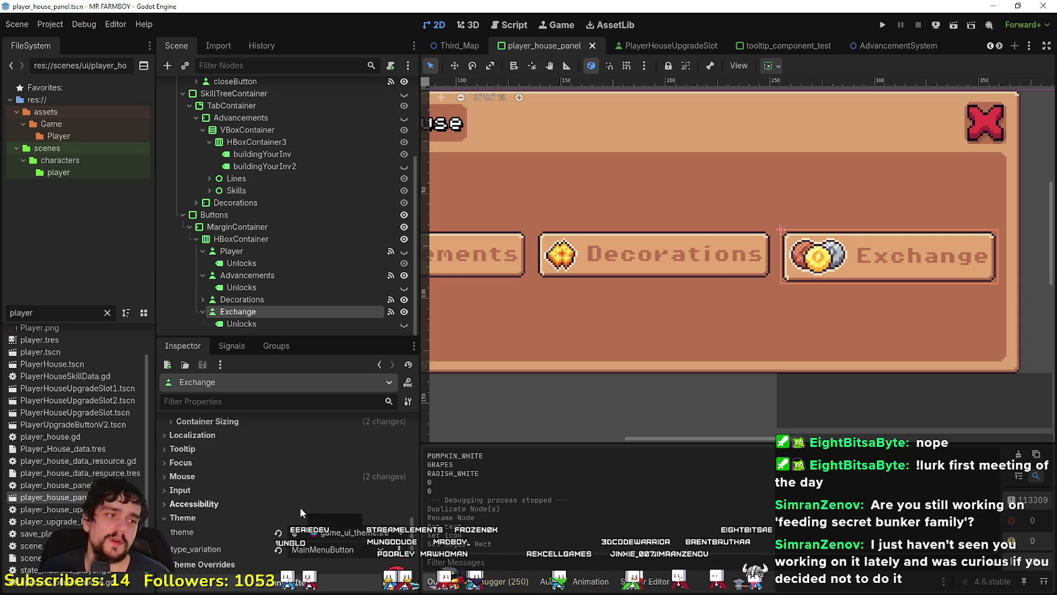
pyautogui.scroll(7, 298, 509)
pyautogui.scroll(-5, 298, 511)
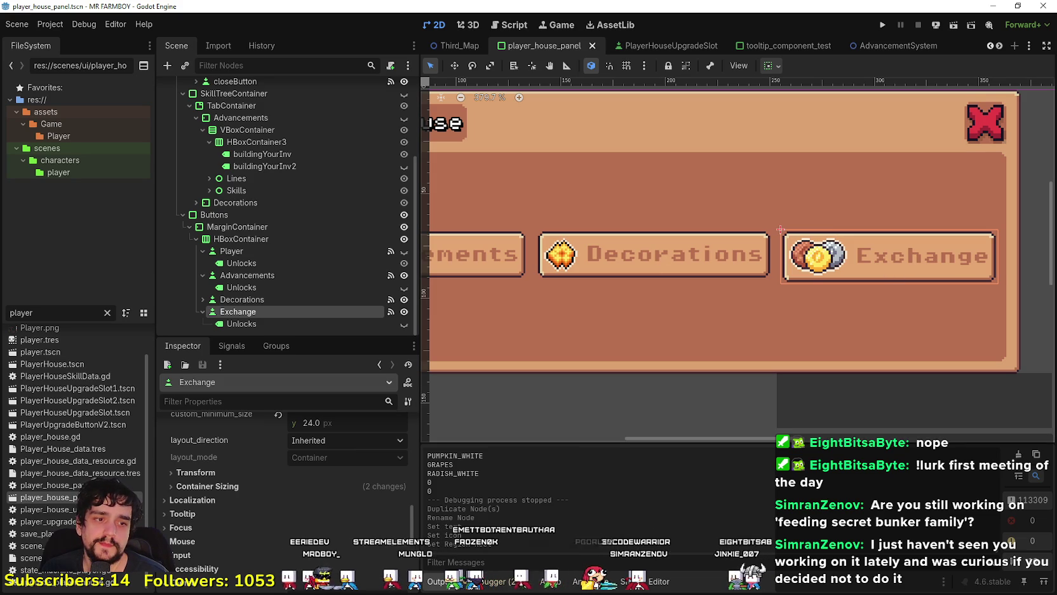
pyautogui.scroll(-2, 461, 209)
pyautogui.hscroll(-2, 639, 245)
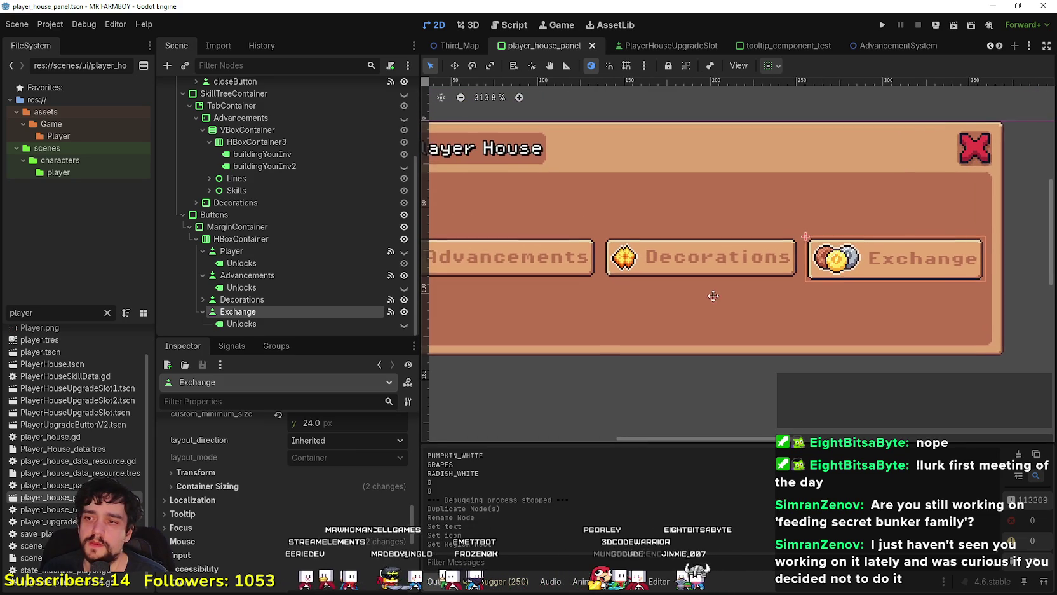
pyautogui.scroll(1, 715, 282)
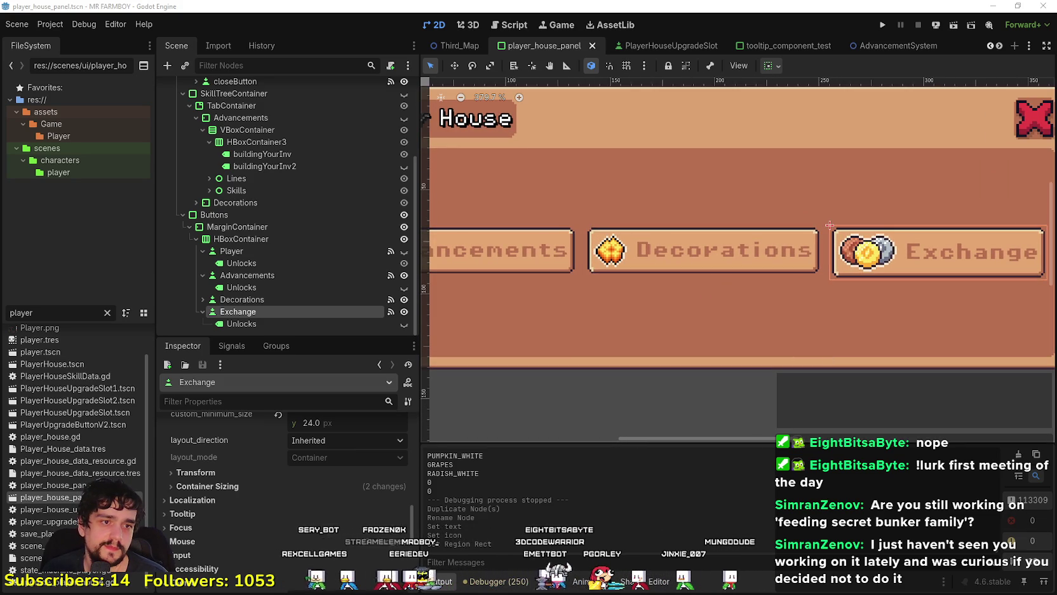
pyautogui.hotkey('alt', 'Tab')
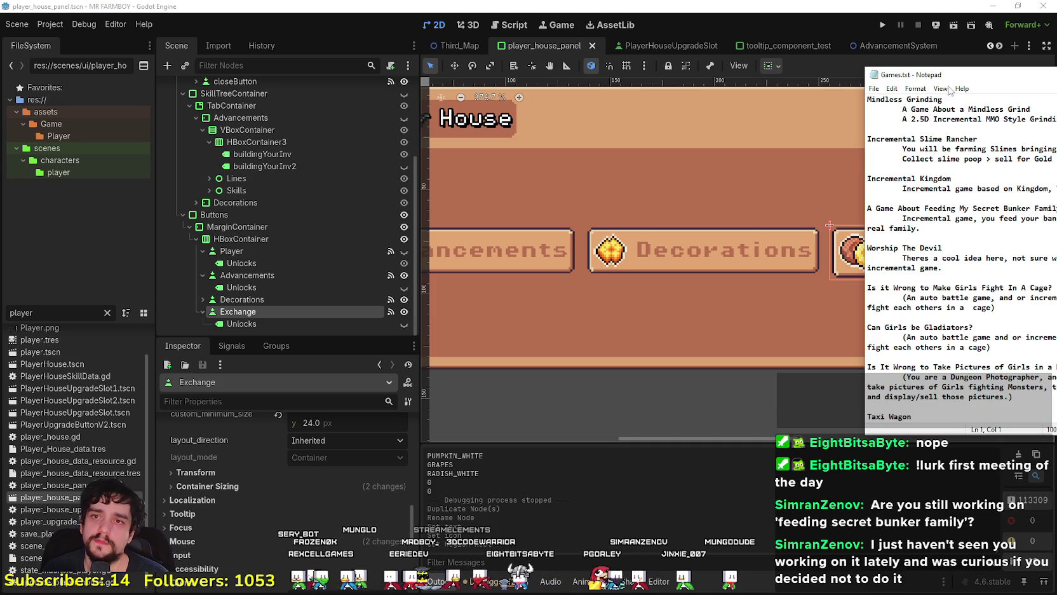
# Step: Center the Games.txt window and read through the Mindless Grinding entry
pyautogui.moveTo(938, 77); pyautogui.dragTo(409, 49)
pyautogui.moveTo(557, 91); pyautogui.dragTo(321, 73)
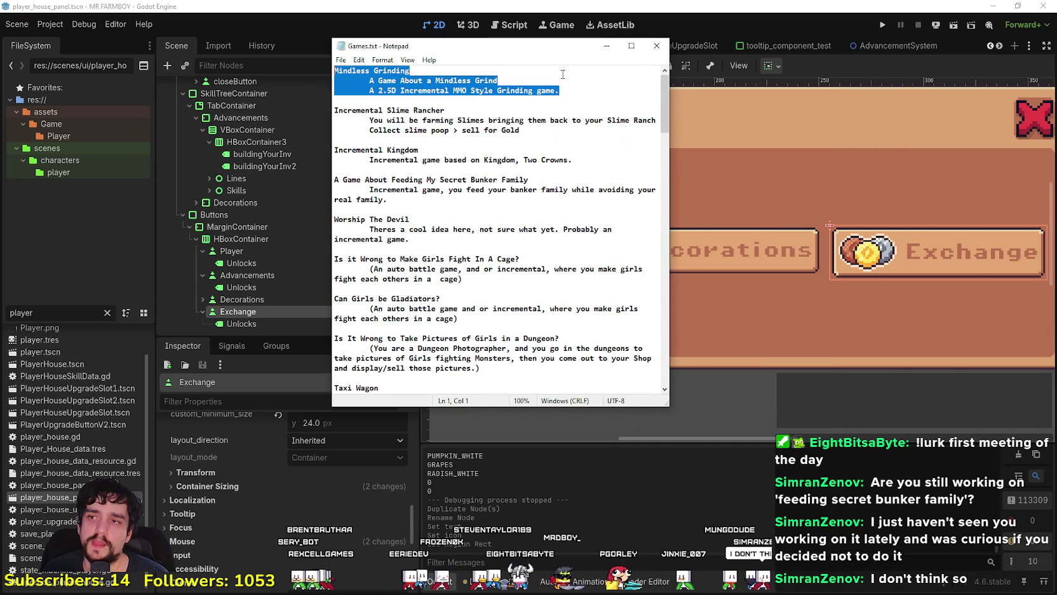
pyautogui.click(555, 84)
pyautogui.moveTo(384, 98)
pyautogui.mouseDown()
pyautogui.moveTo(337, 89)
pyautogui.moveTo(334, 71)
pyautogui.mouseUp()
pyautogui.click(384, 97)
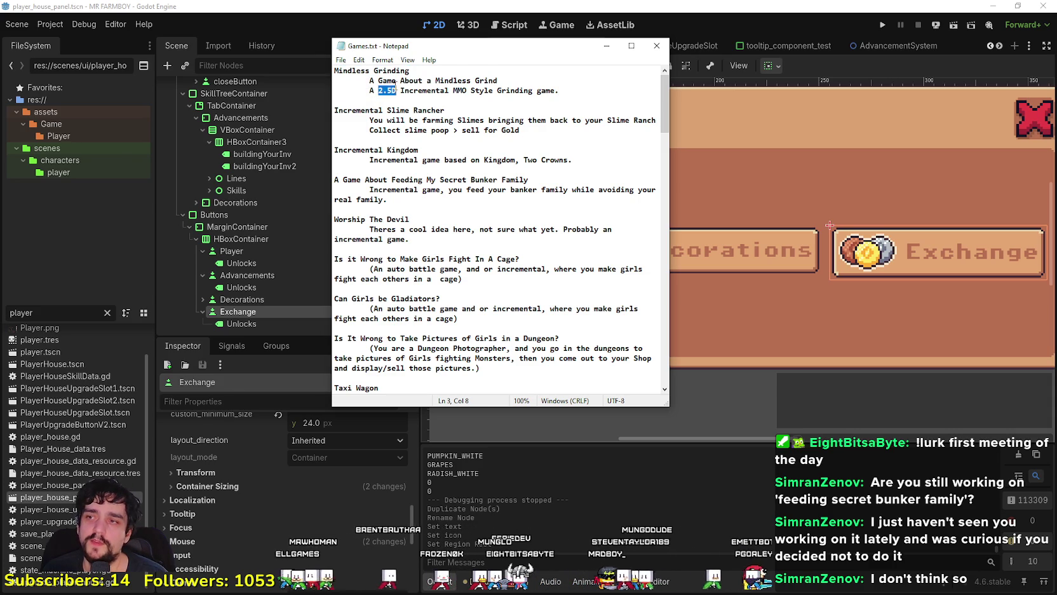
pyautogui.moveTo(467, 93); pyautogui.dragTo(356, 80)
pyautogui.click(613, 91)
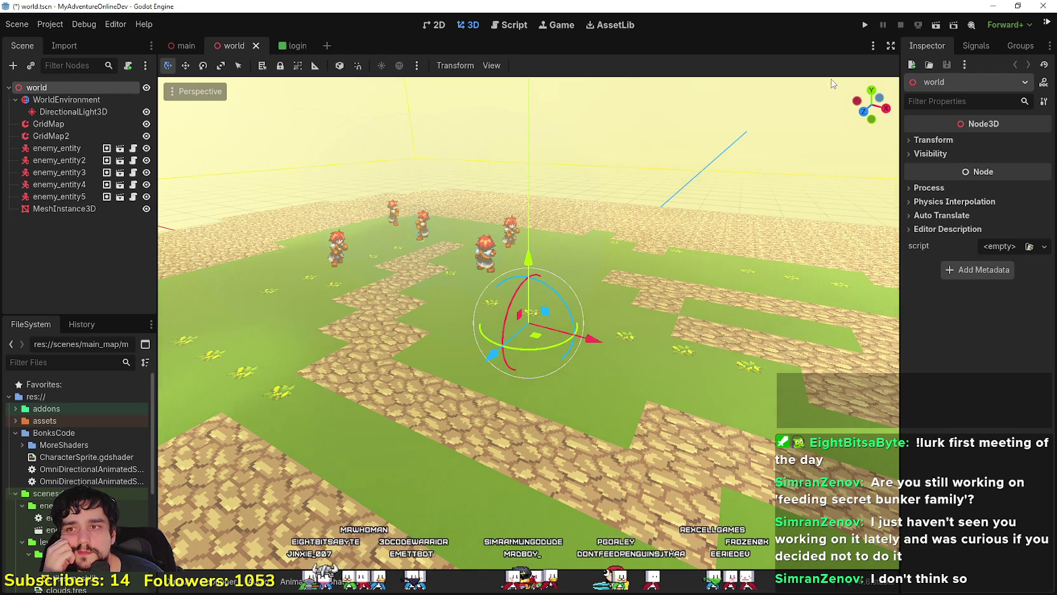
# Step: Save the world scene, run MyAdventureOnlineDev, and start it as Host + Act Client
pyautogui.press('F5')
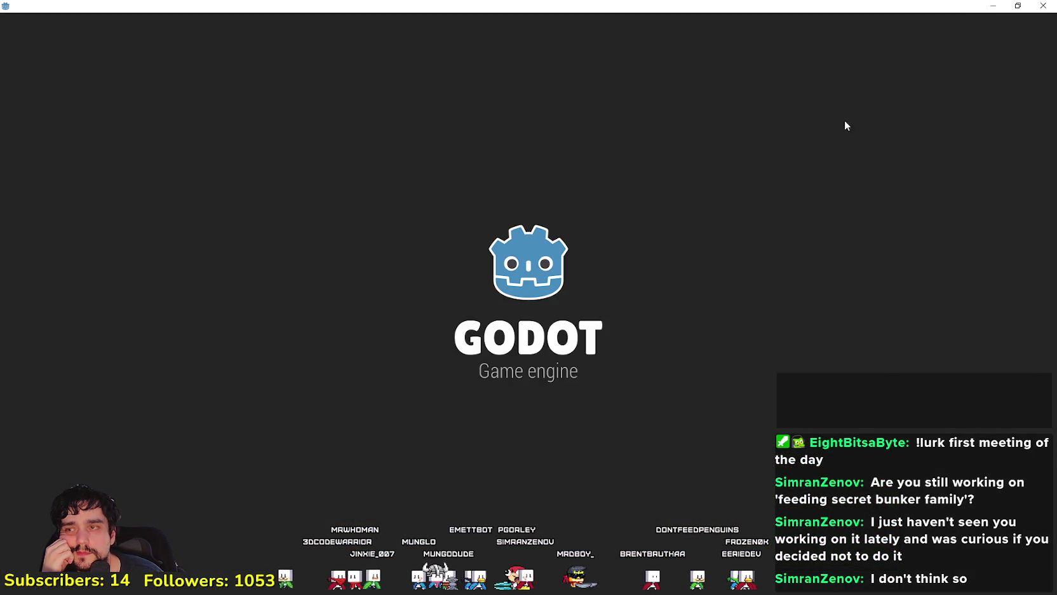
pyautogui.click(993, 7)
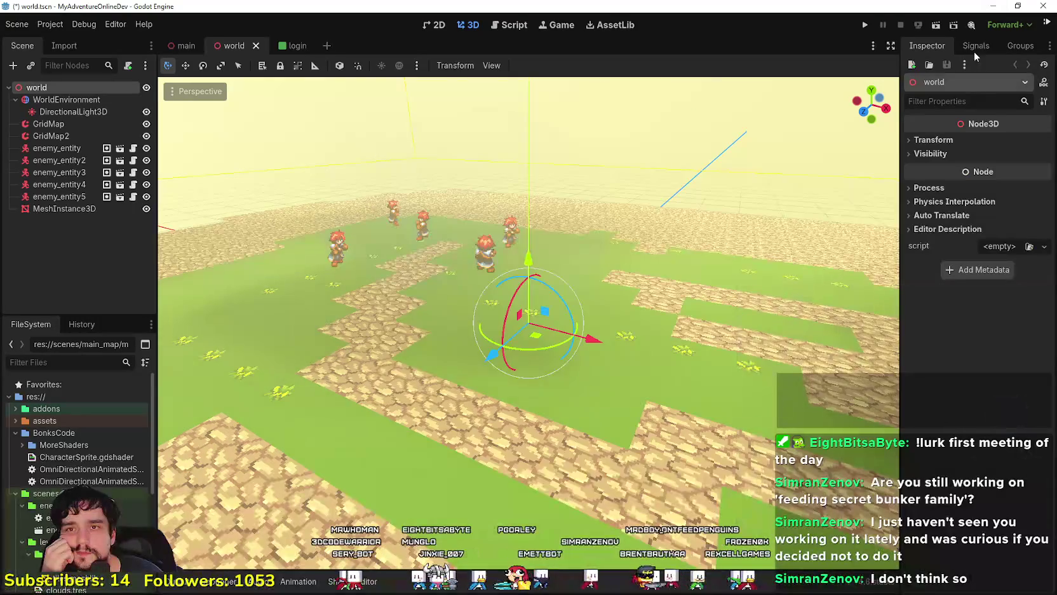
pyautogui.click(866, 25)
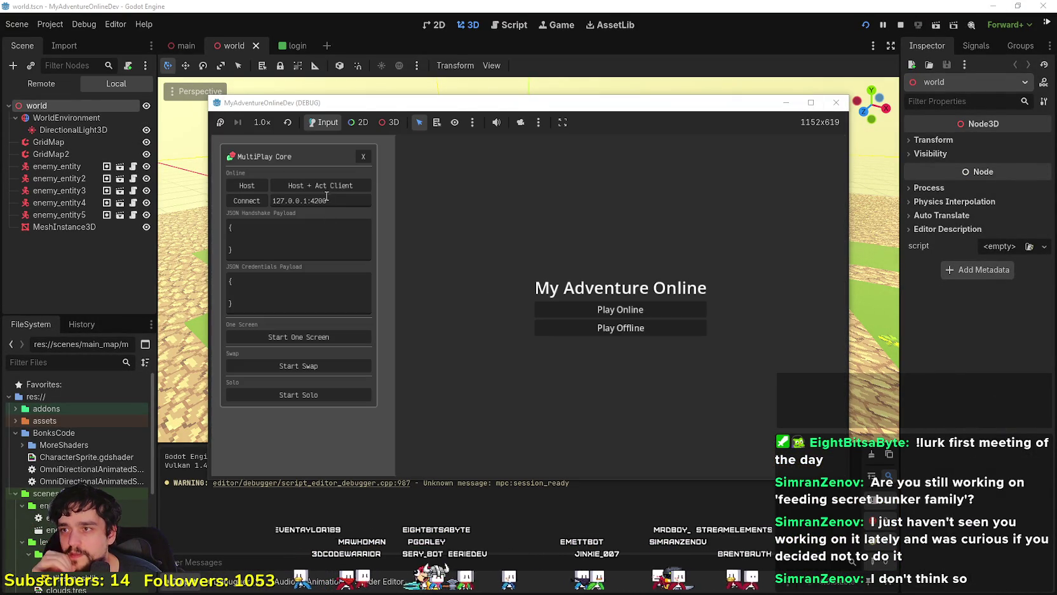
pyautogui.click(324, 187)
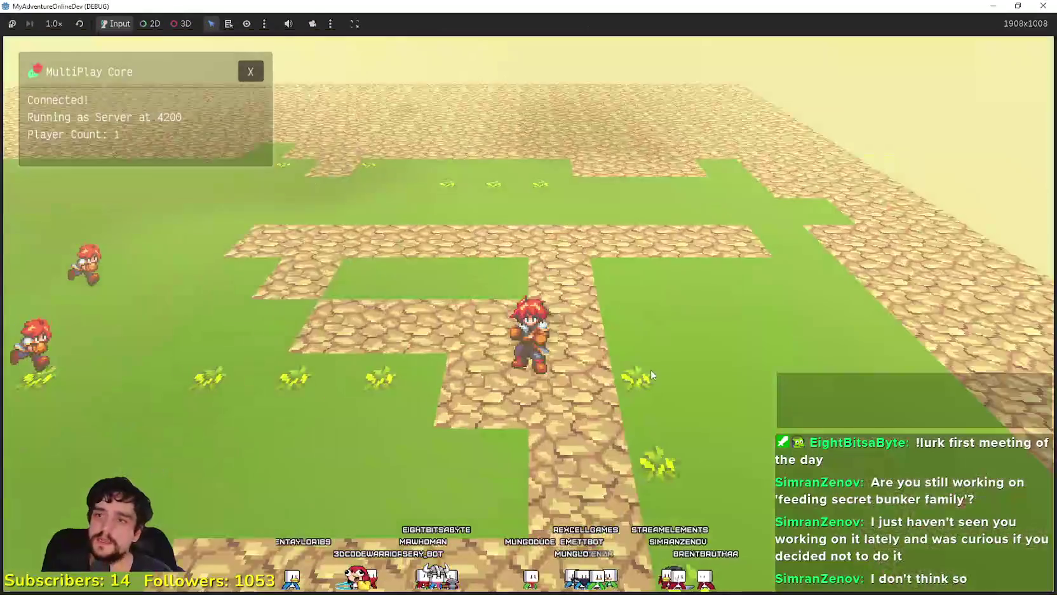
# Step: Walk the player along the path and swing the sword near other characters
pyautogui.press('w')
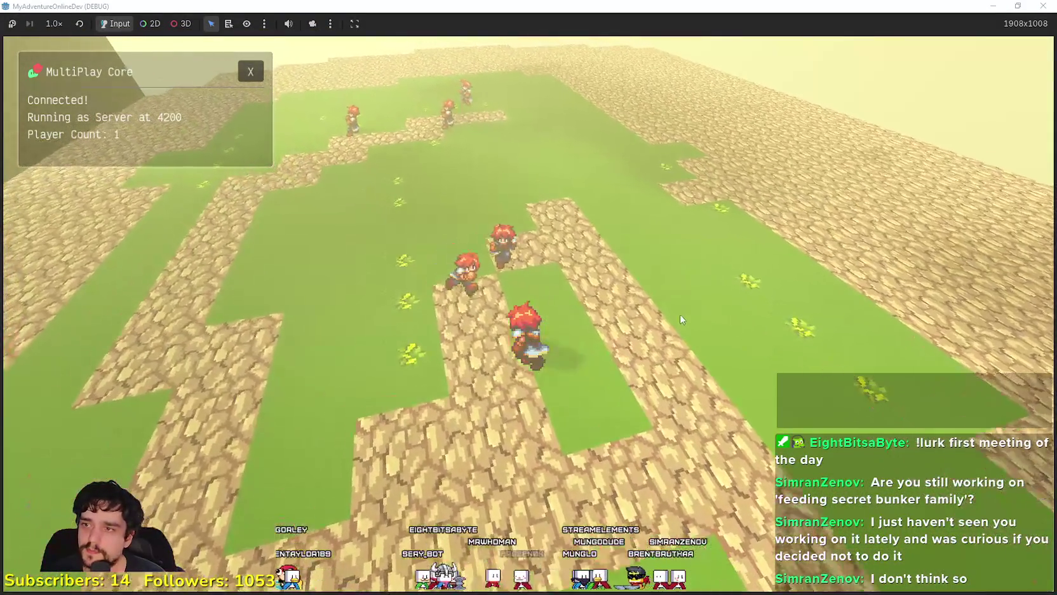
pyautogui.press('a')
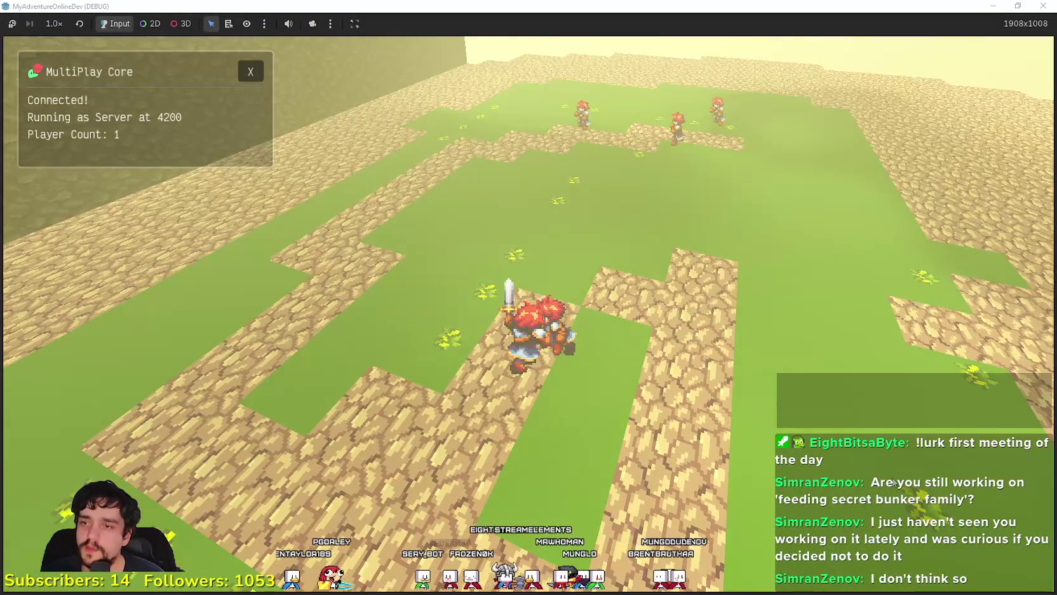
pyautogui.press('w')
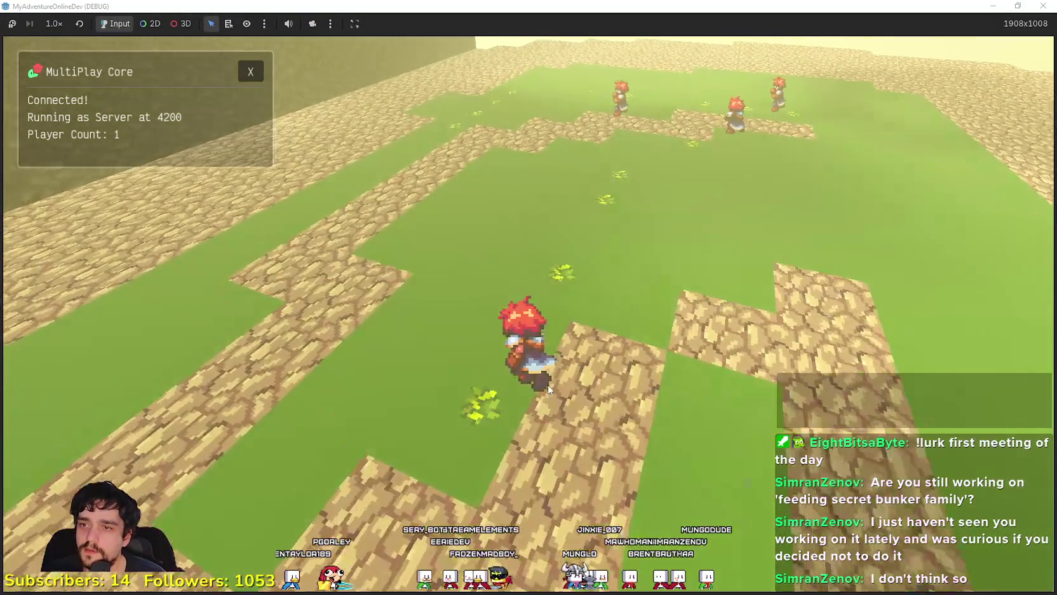
pyautogui.press('w')
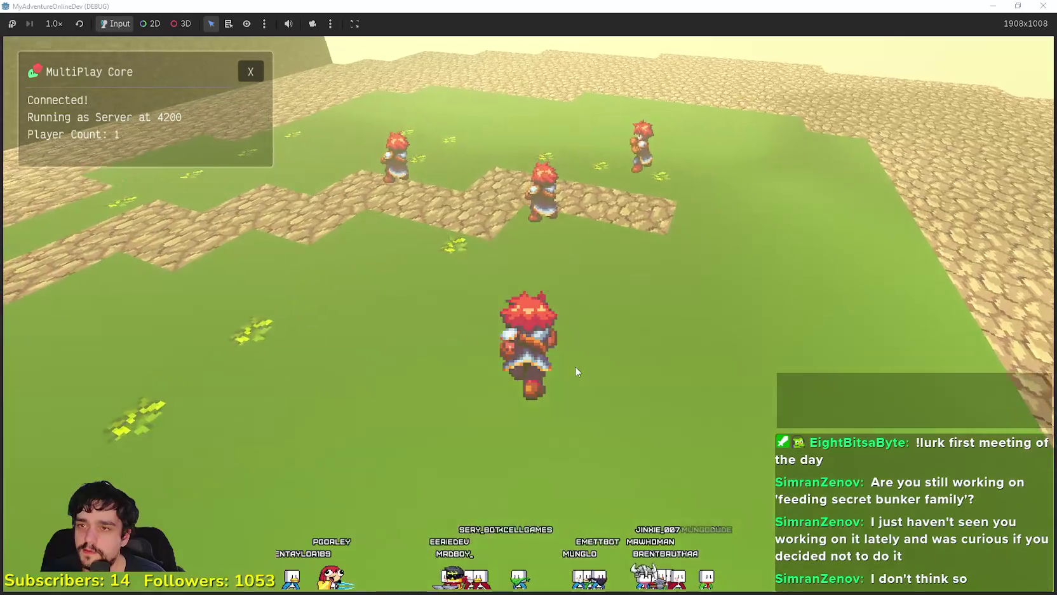
pyautogui.press('w')
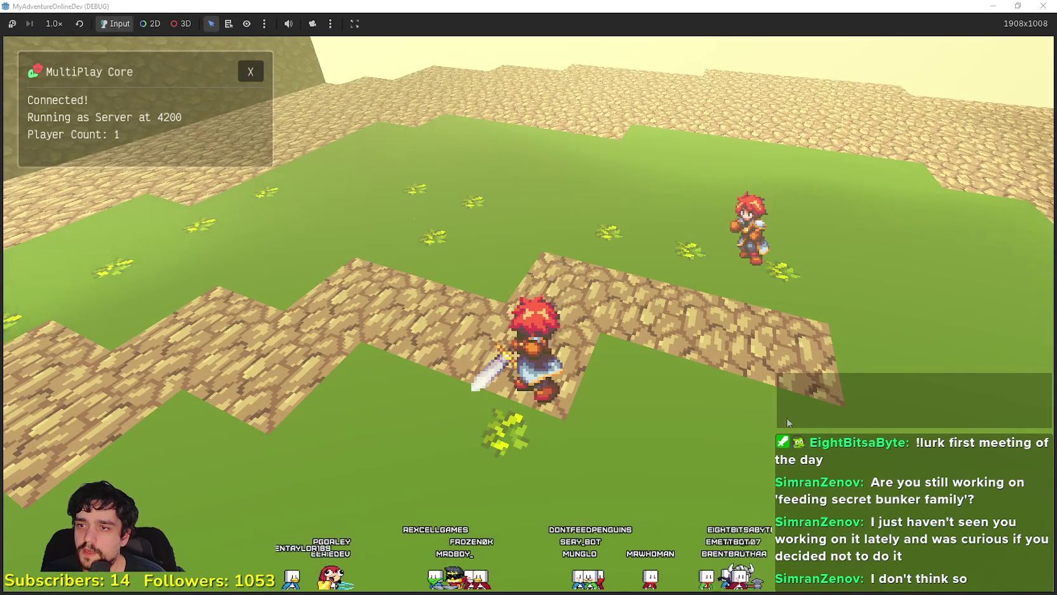
pyautogui.press('w')
pyautogui.press('w')
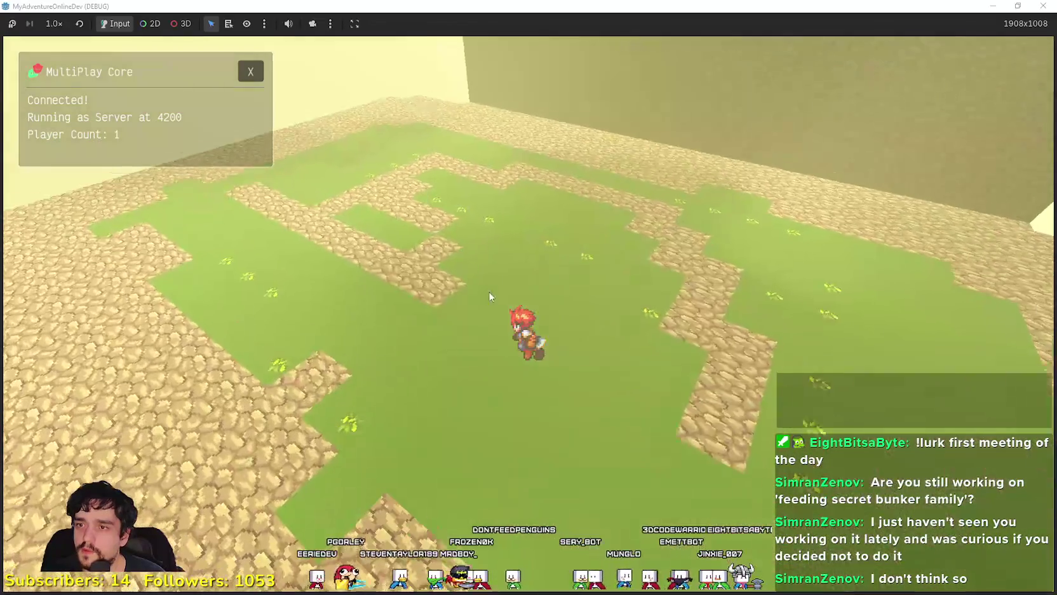
pyautogui.press('w')
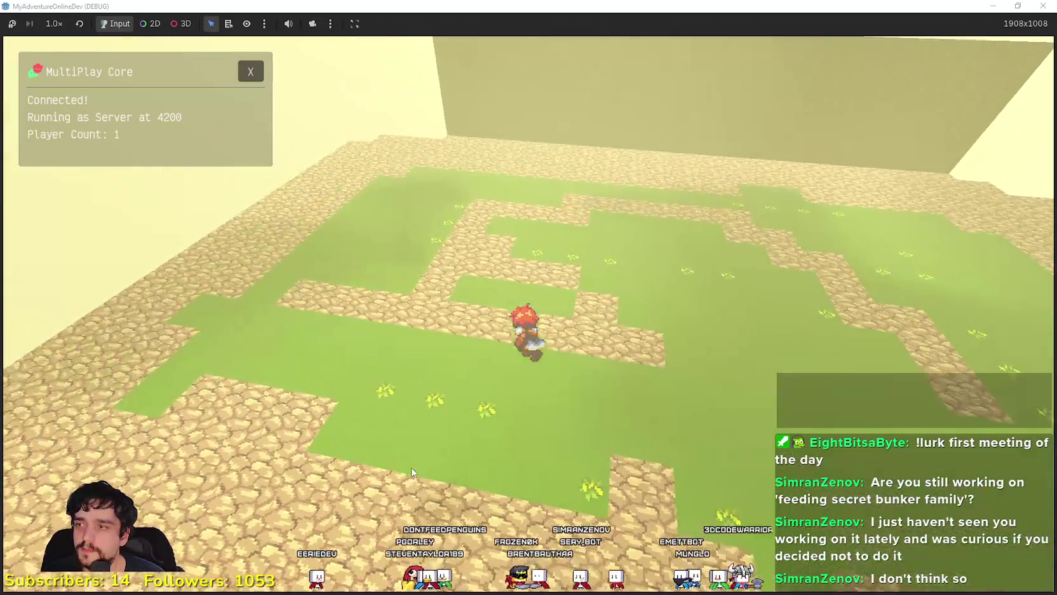
pyautogui.press('w')
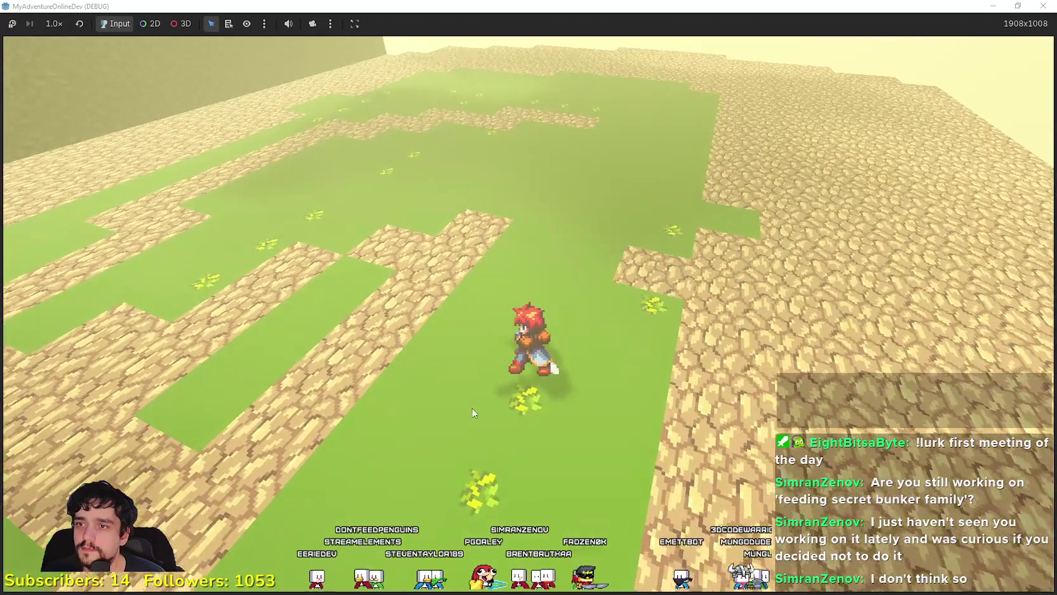
pyautogui.press('w')
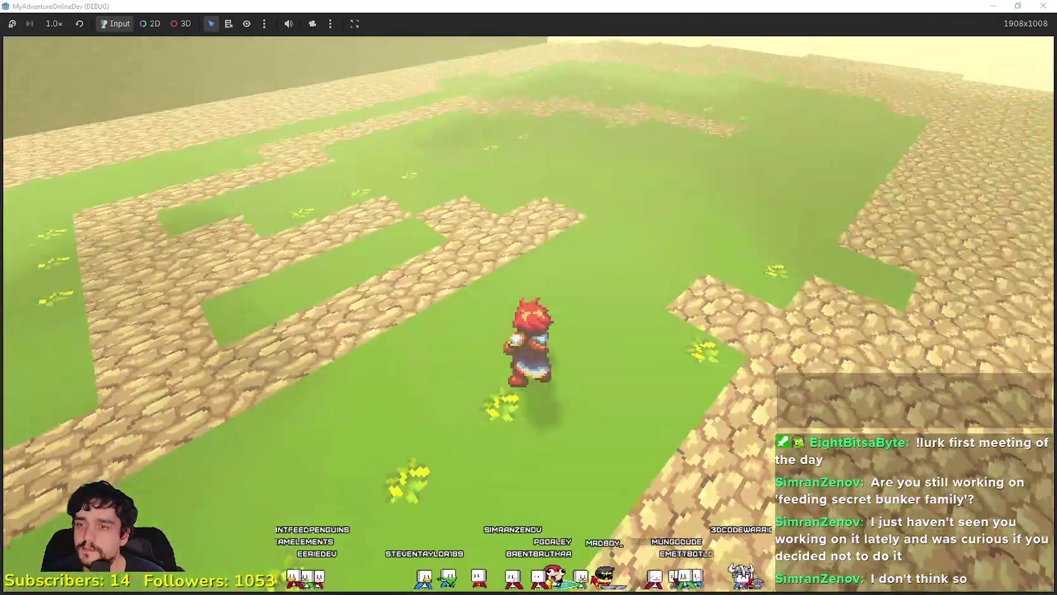
pyautogui.press('w')
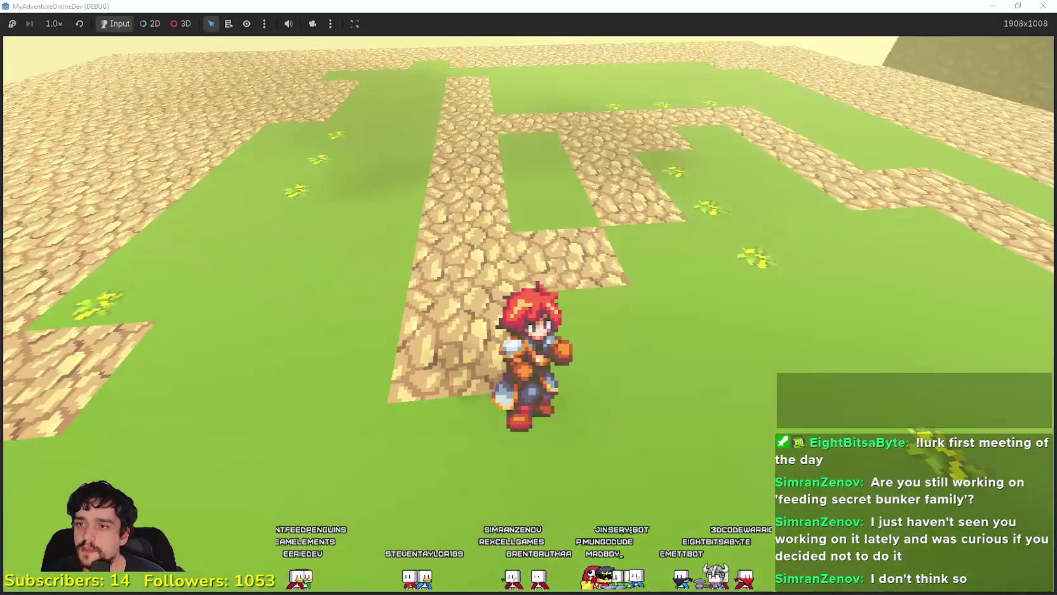
pyautogui.press('w')
pyautogui.press('w')
pyautogui.press('w')
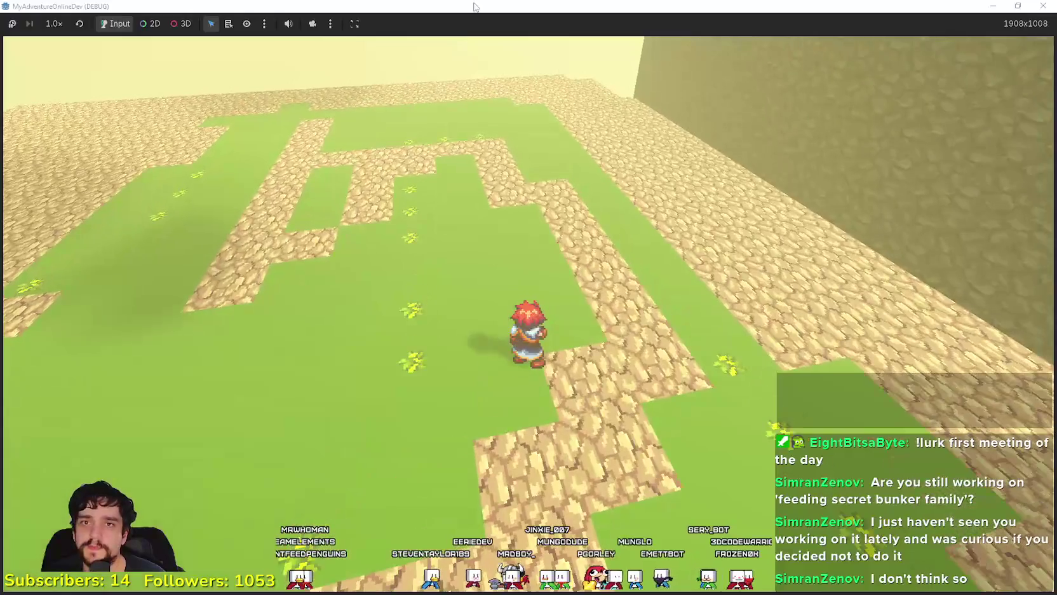
# Step: Stop the running game and switch to the Mindless Grind project editor
pyautogui.doubleClick(475, 5)
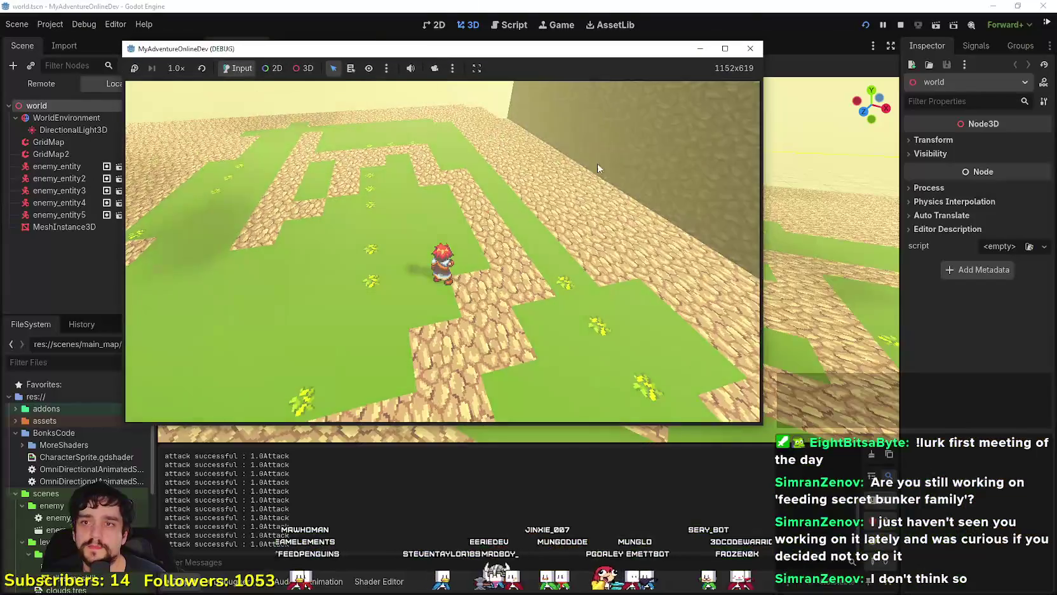
pyautogui.click(900, 25)
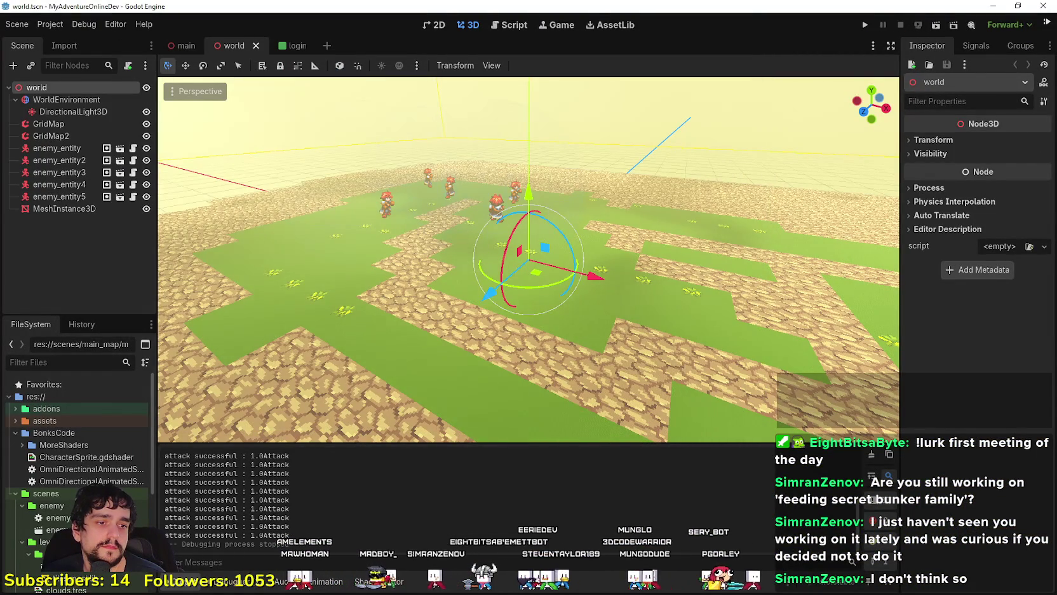
pyautogui.hotkey('alt', 'Tab')
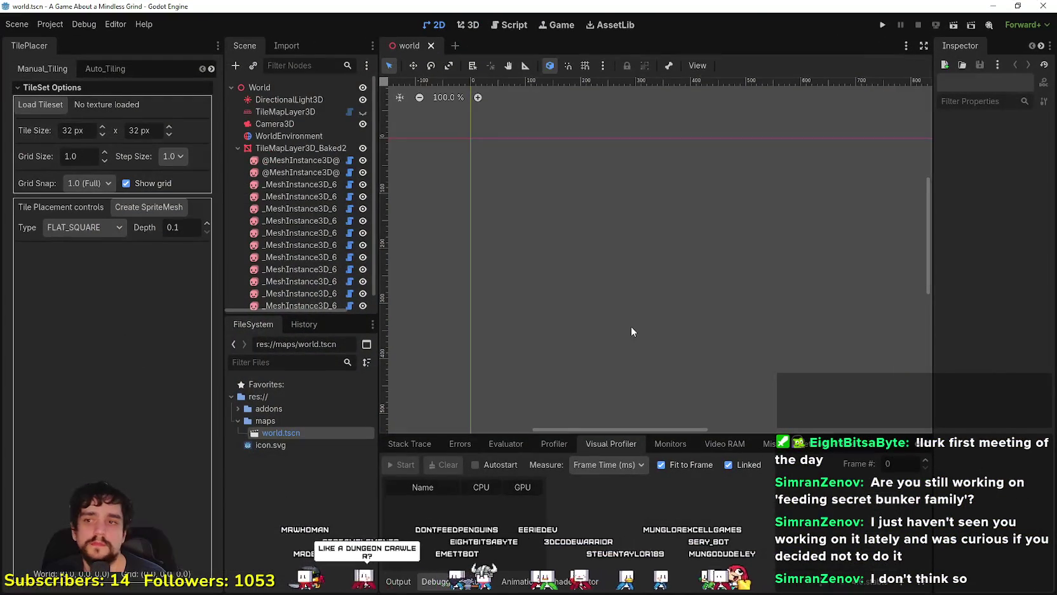
pyautogui.scroll(-5, 587, 218)
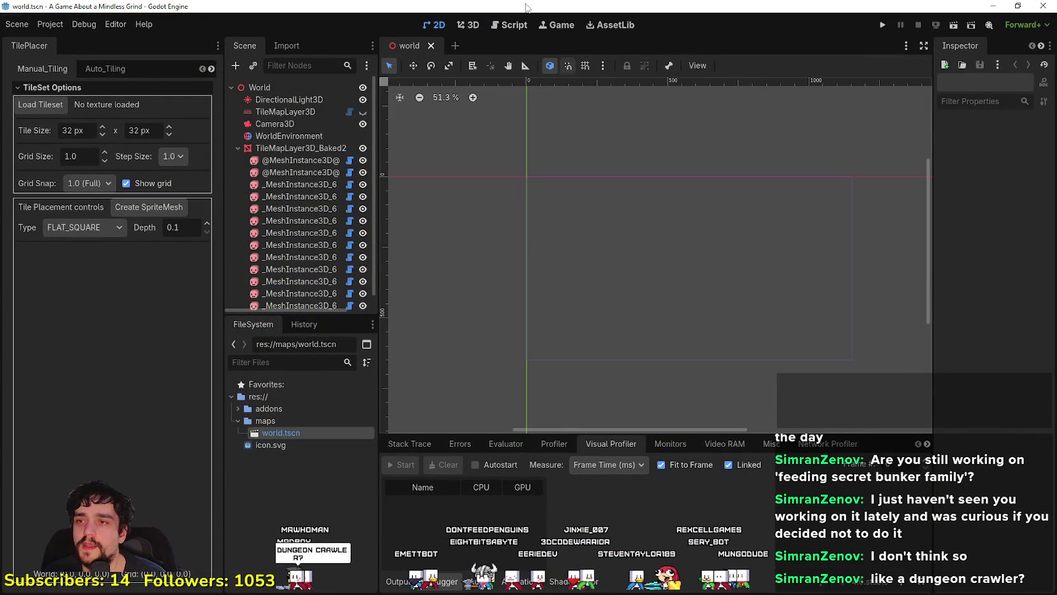
# Step: Show world.tscn in the 3D view and zoom out over the tiled map
pyautogui.click(467, 25)
pyautogui.scroll(8, 660, 285)
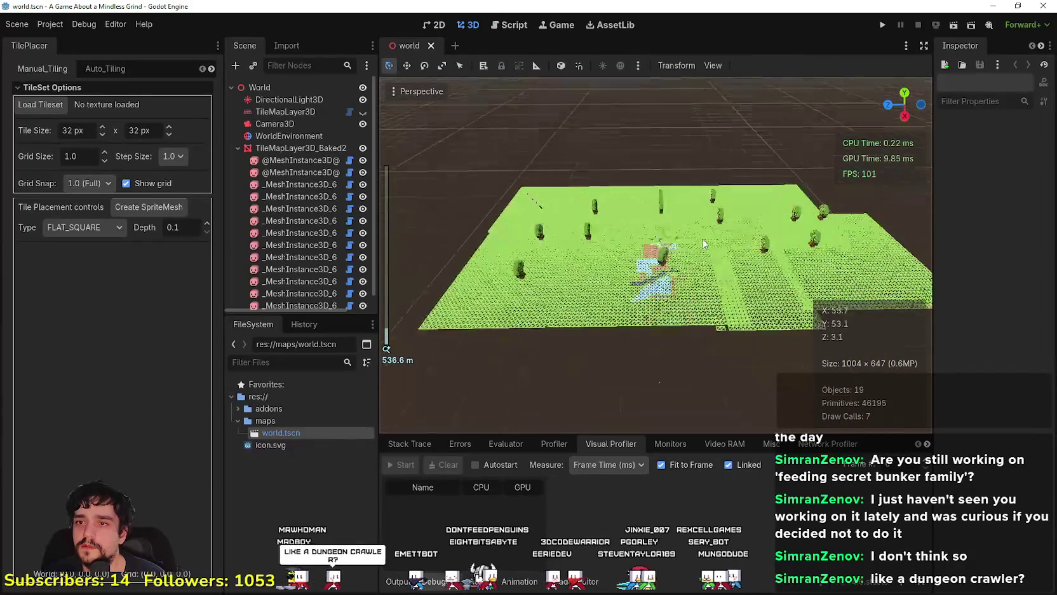
pyautogui.scroll(-8, 704, 233)
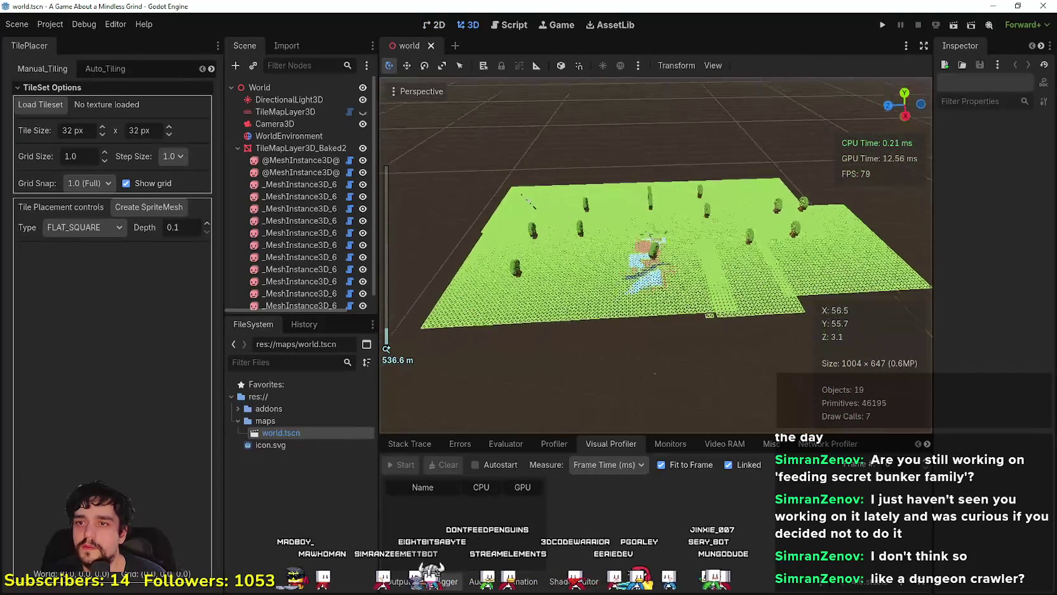
pyautogui.scroll(5, 731, 172)
pyautogui.scroll(-5, 717, 193)
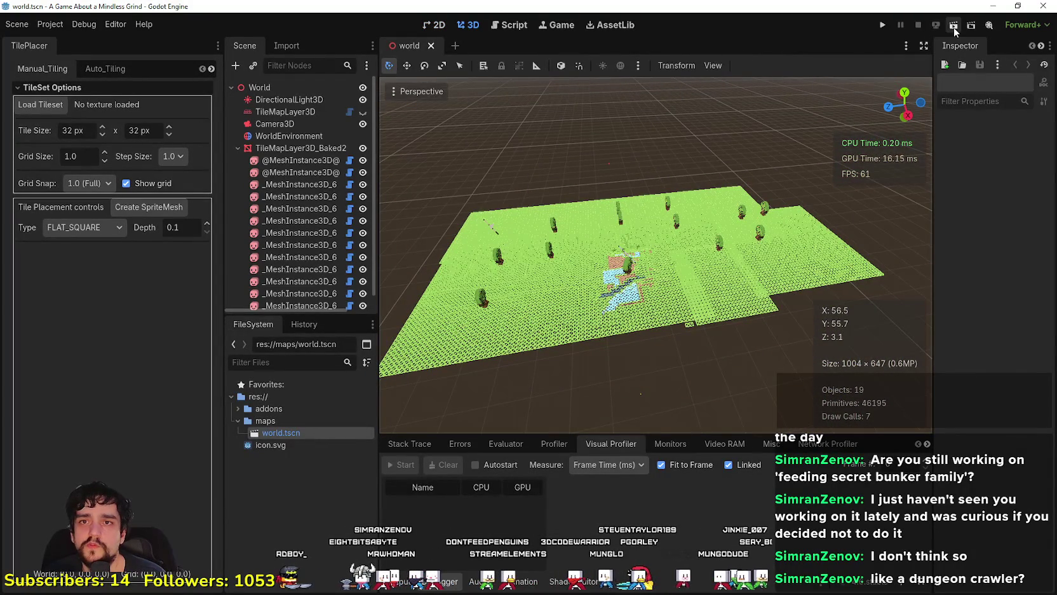
# Step: Run Mindless Grind, view it in 3D with camera override, then stop with F8
pyautogui.click(885, 28)
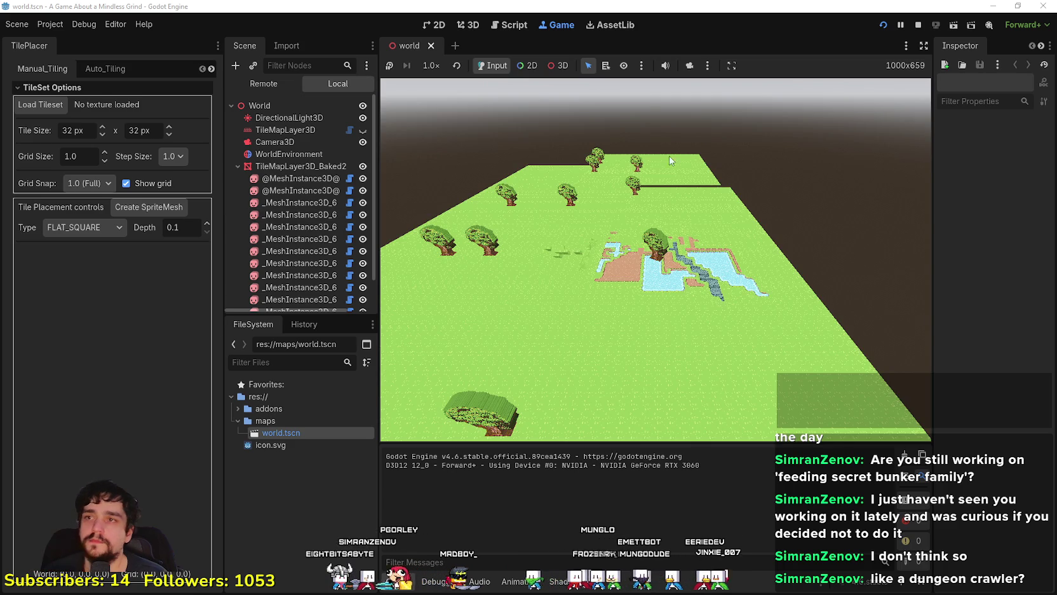
pyautogui.click(558, 68)
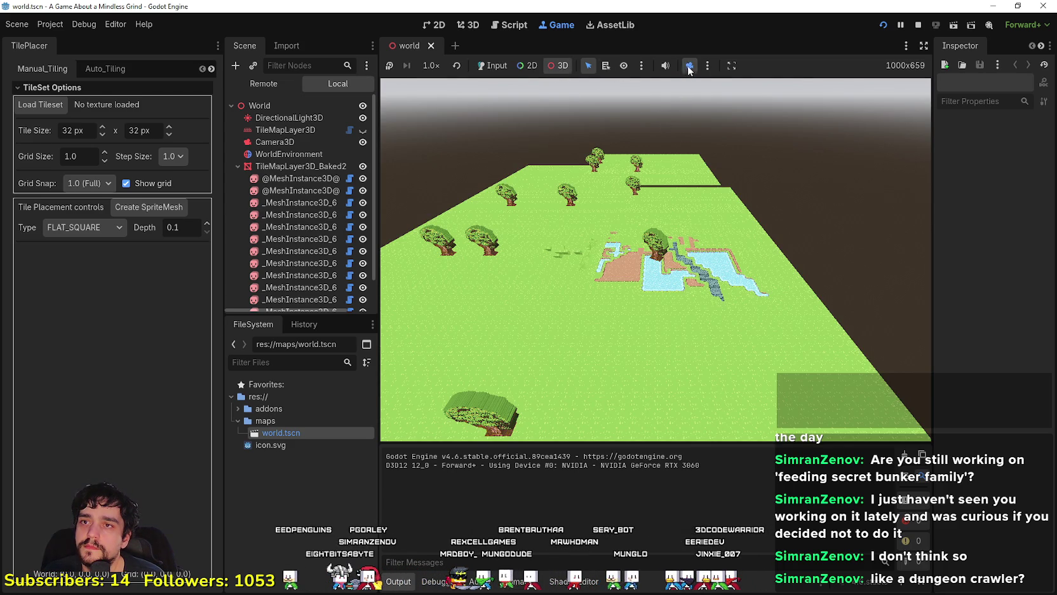
pyautogui.click(690, 66)
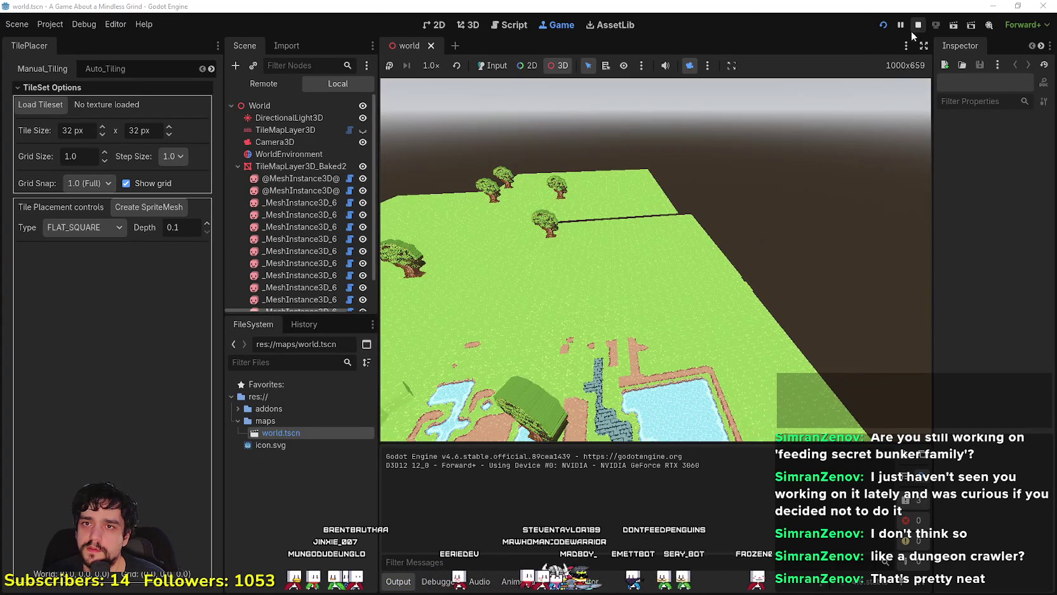
pyautogui.press('F8')
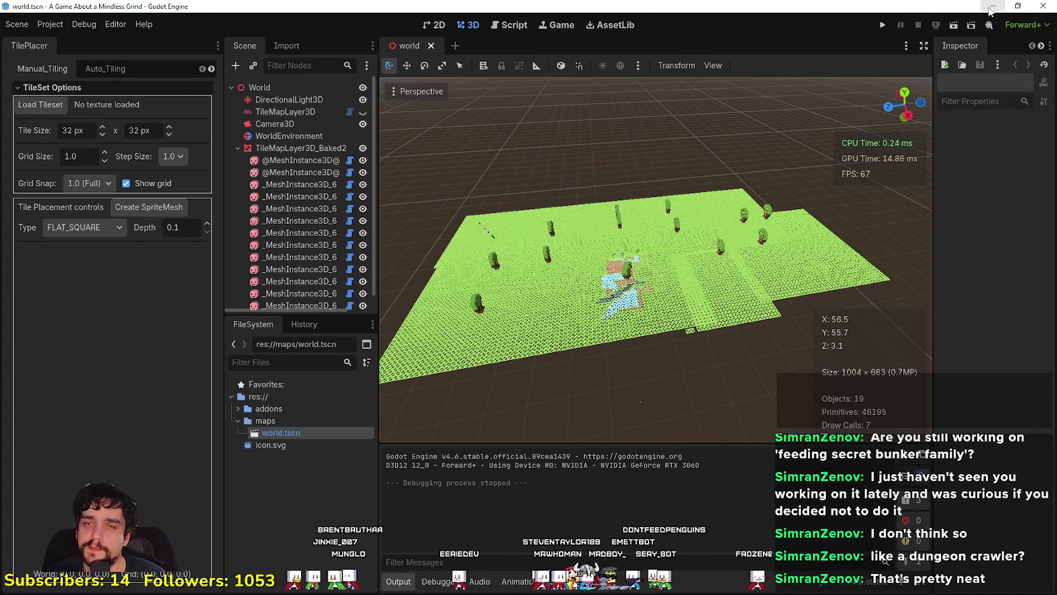
# Step: Hide the Mindless Grind editor and Games.txt to return to the Player House panel
pyautogui.click(990, 7)
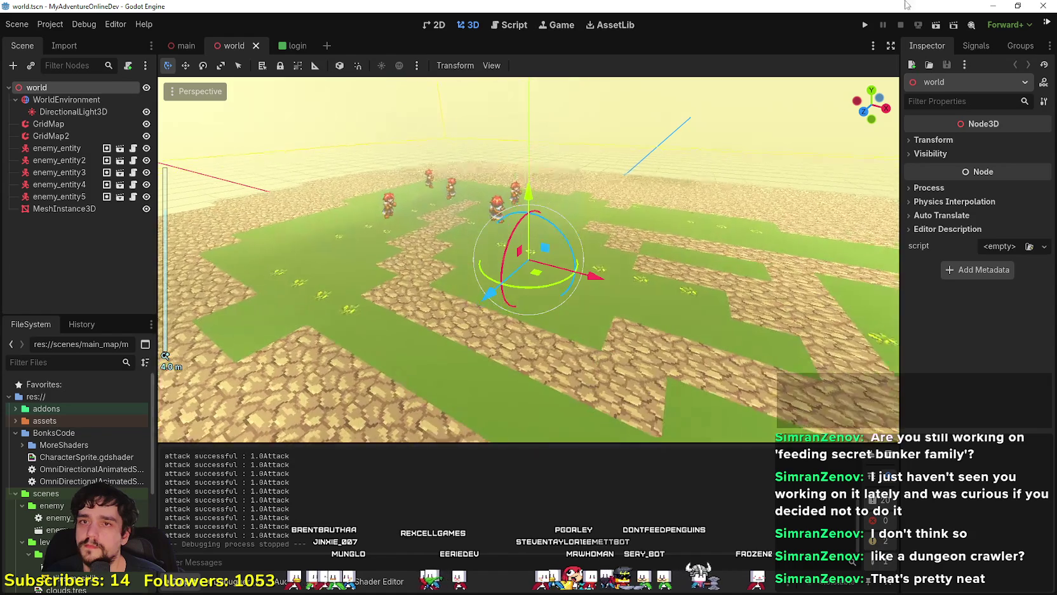
pyautogui.hotkey('alt', 'Tab')
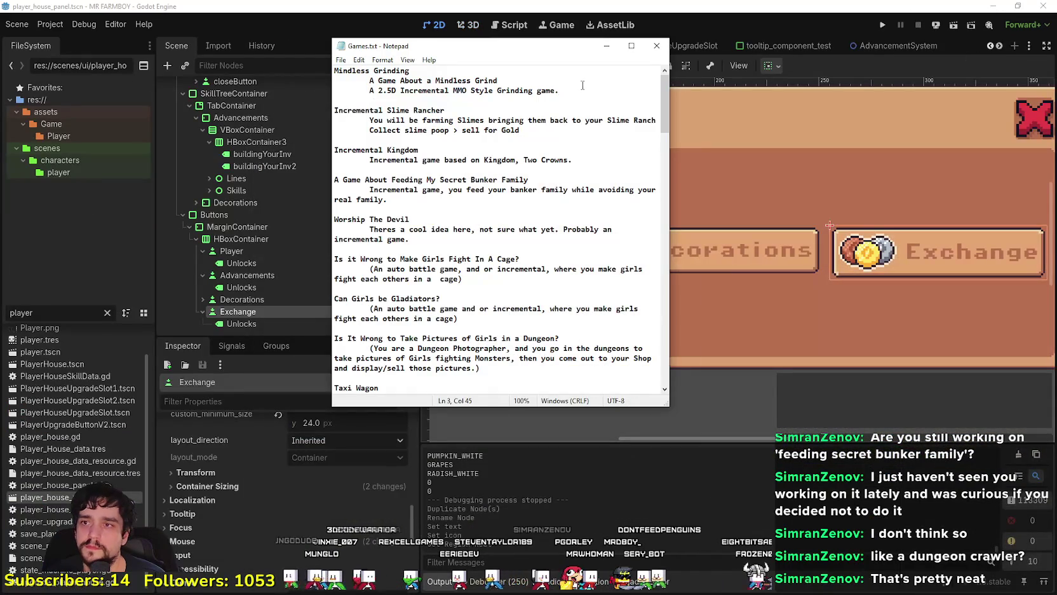
pyautogui.click(606, 46)
pyautogui.scroll(3, 695, 296)
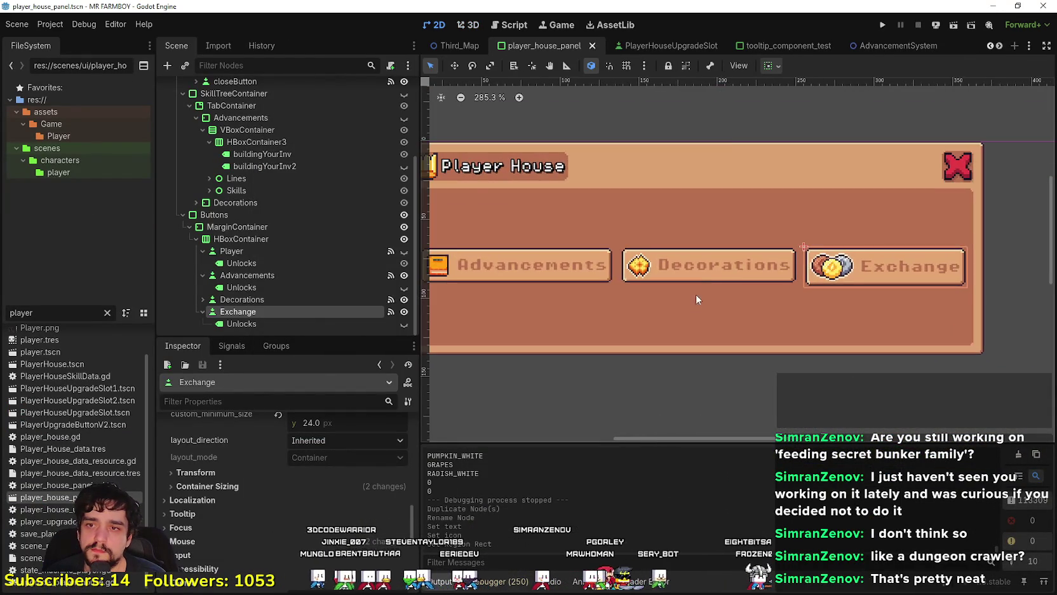
pyautogui.scroll(-1, 704, 278)
pyautogui.scroll(-1, 583, 310)
pyautogui.scroll(1, 583, 310)
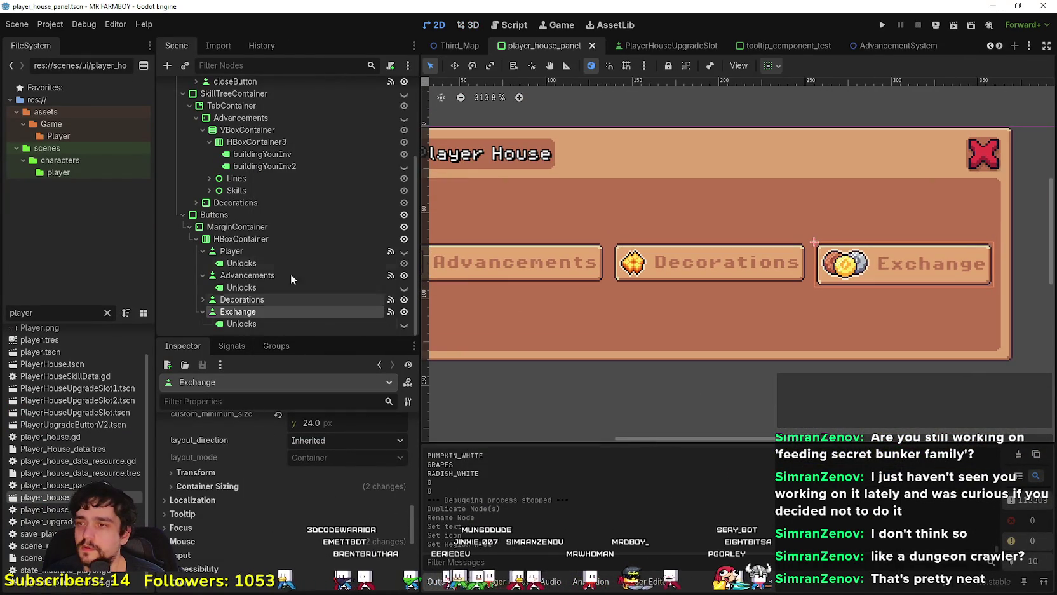
pyautogui.scroll(2, 366, 539)
pyautogui.scroll(-3, 267, 489)
# Step: Inspect the Exchange button's transform and the Advancements button's layout properties
pyautogui.click(217, 452)
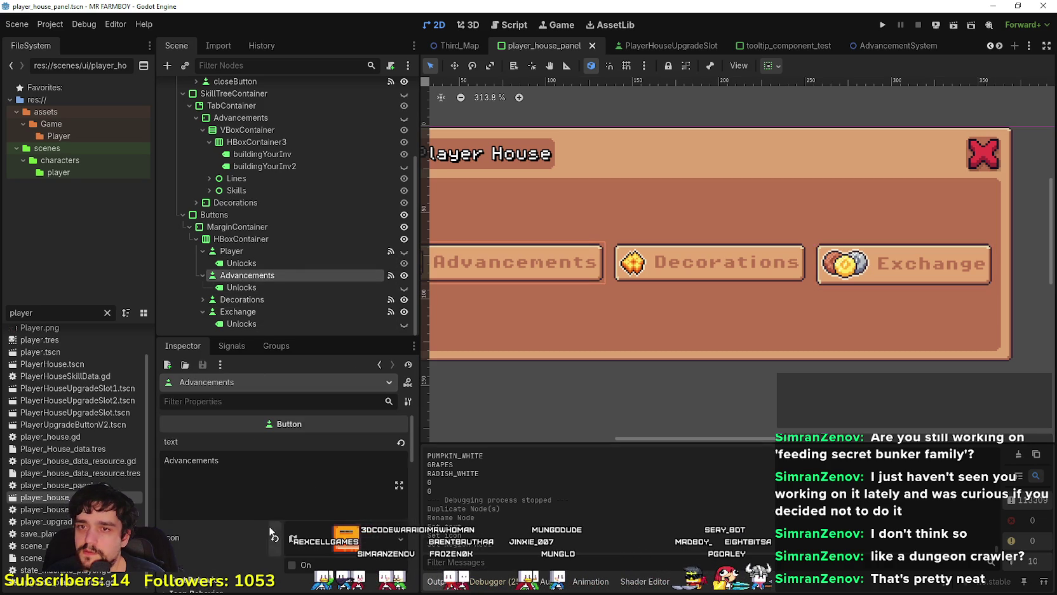
pyautogui.scroll(-10, 277, 502)
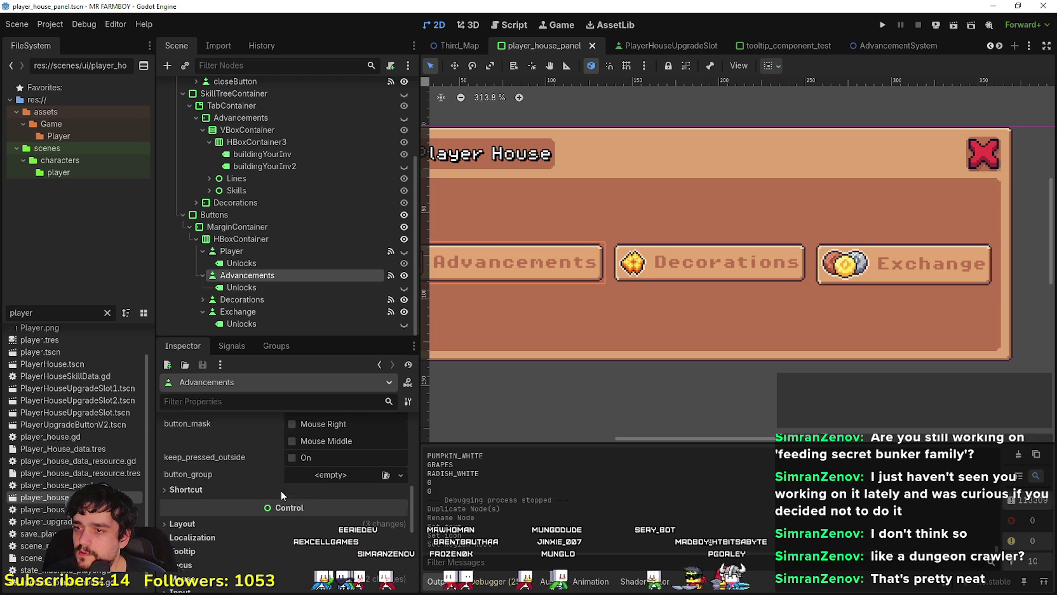
pyautogui.click(267, 524)
pyautogui.scroll(-4, 305, 502)
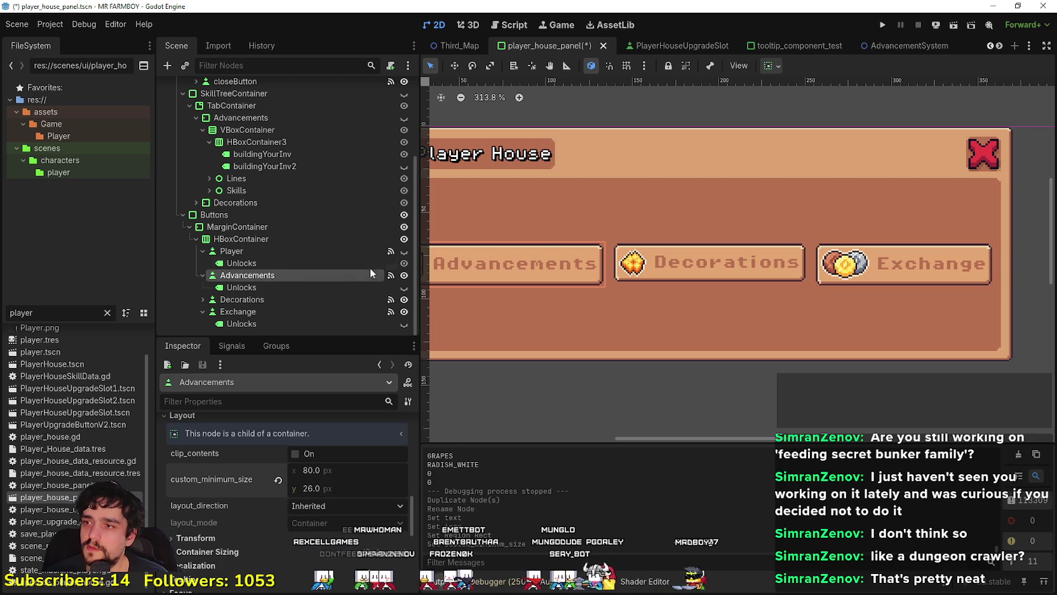
# Step: Set the Decorations button's minimum height to 26 and save player_house_panel
pyautogui.click(277, 298)
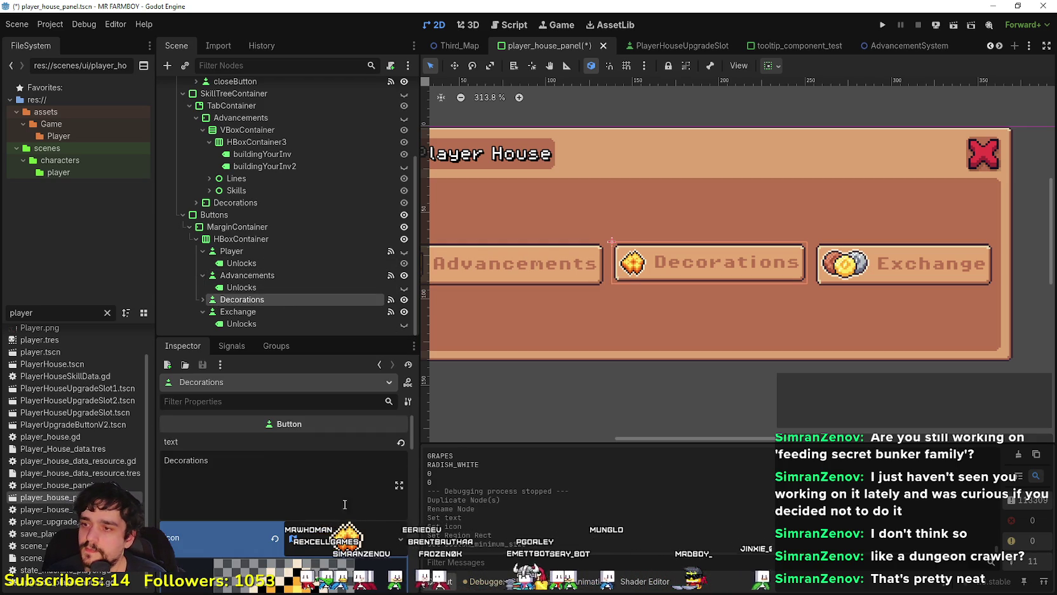
pyautogui.scroll(-10, 353, 502)
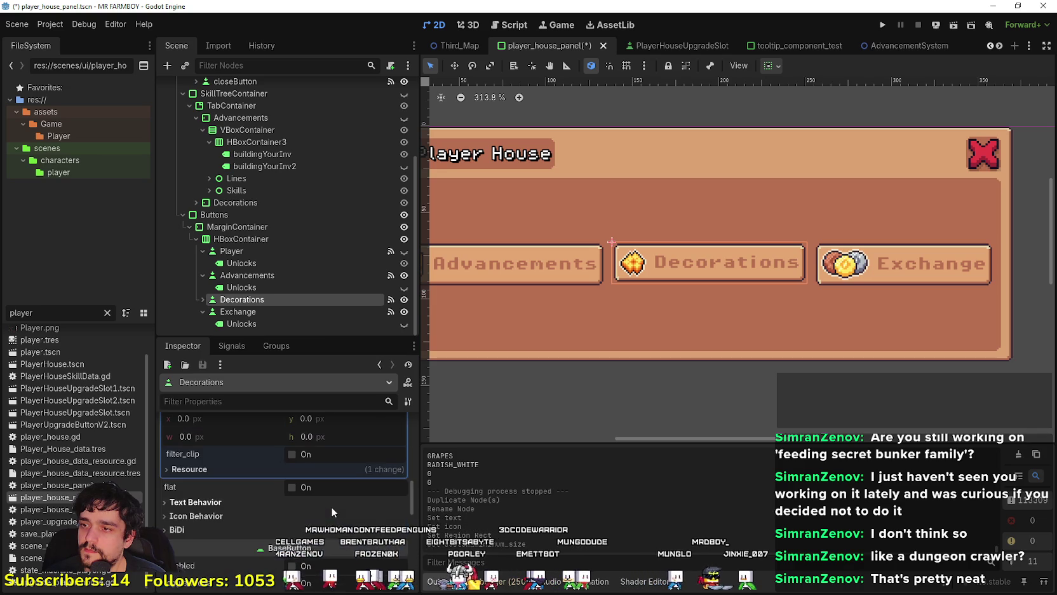
pyautogui.scroll(-5, 310, 507)
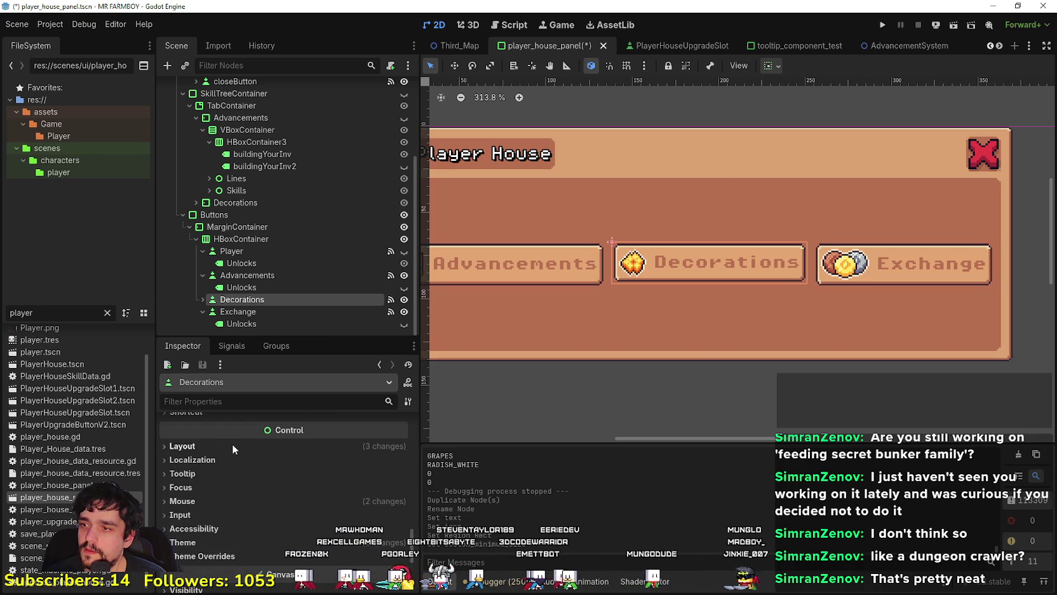
pyautogui.scroll(-4, 586, 285)
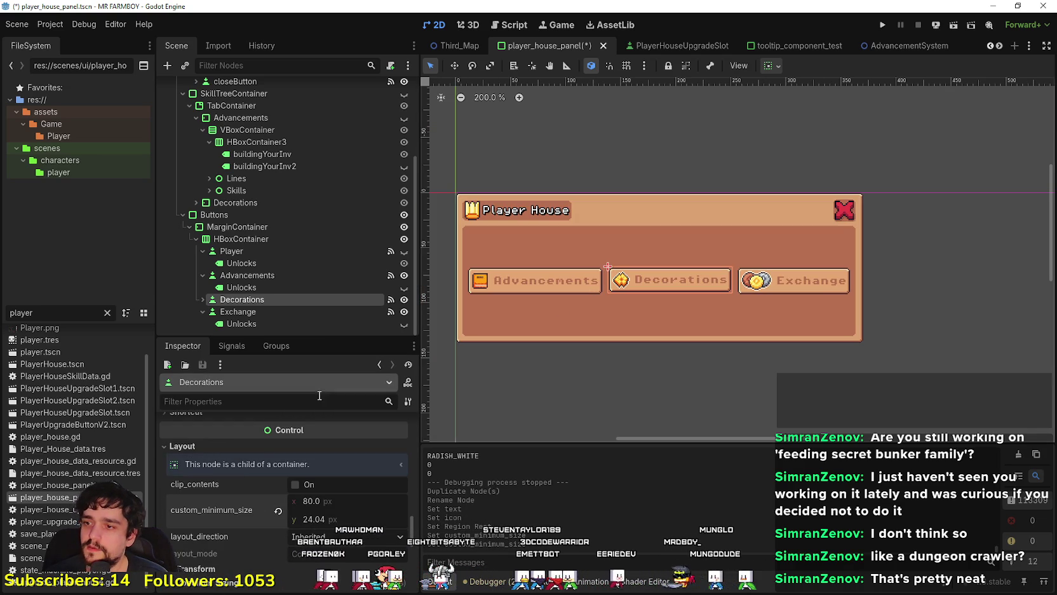
pyautogui.write('26')
pyautogui.press('Return')
pyautogui.hotkey('ctrl', 's')
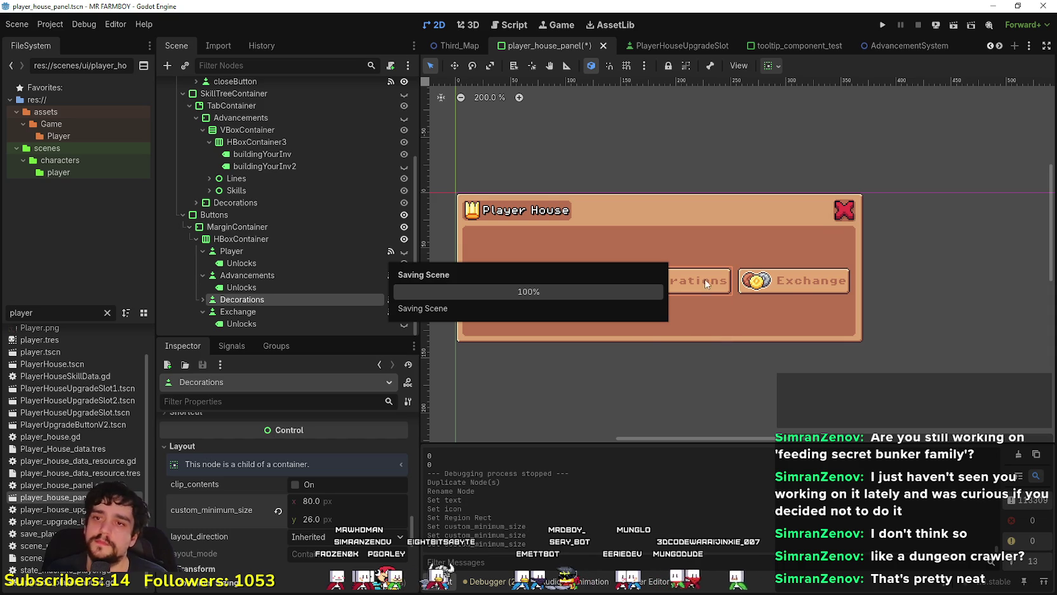
pyautogui.scroll(7, 718, 297)
pyautogui.scroll(-6, 657, 314)
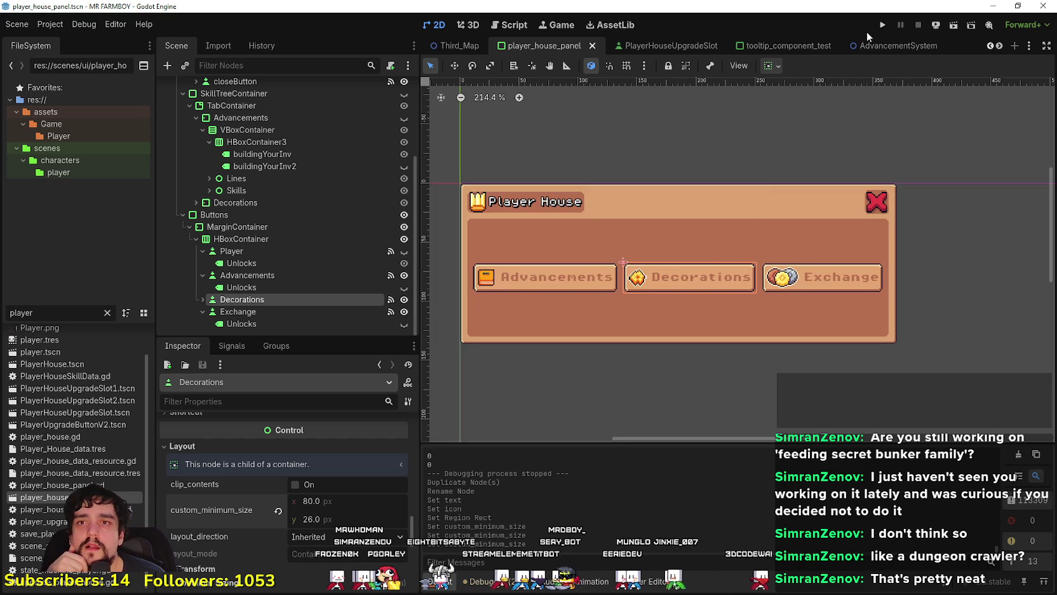
# Step: Launch MR FARMBOY in debug and load Save 3 from the Continue save list
pyautogui.press('F5')
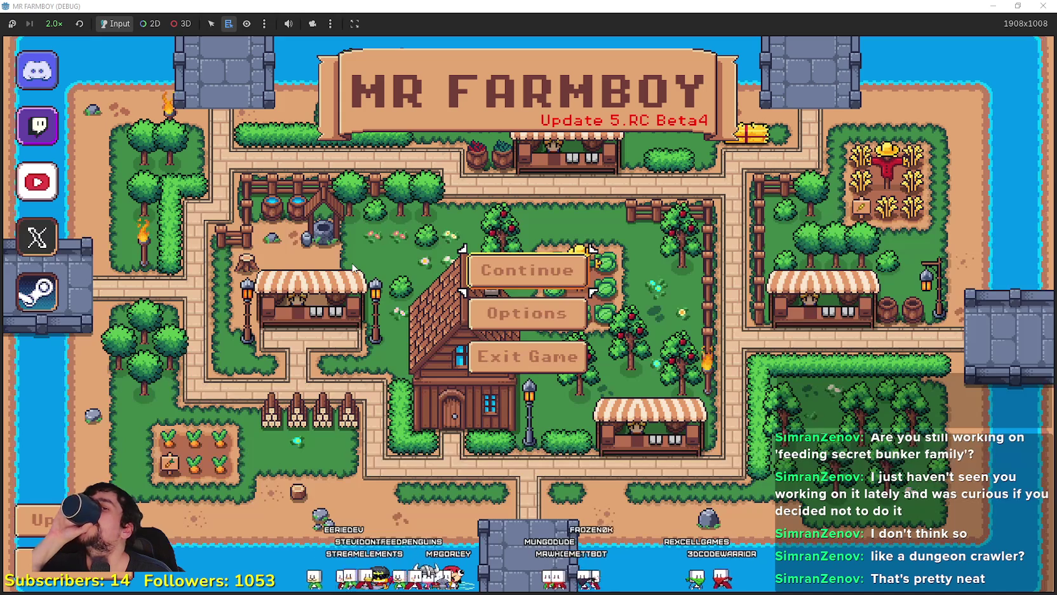
pyautogui.click(544, 259)
pyautogui.scroll(-5, 588, 360)
pyautogui.scroll(3, 581, 330)
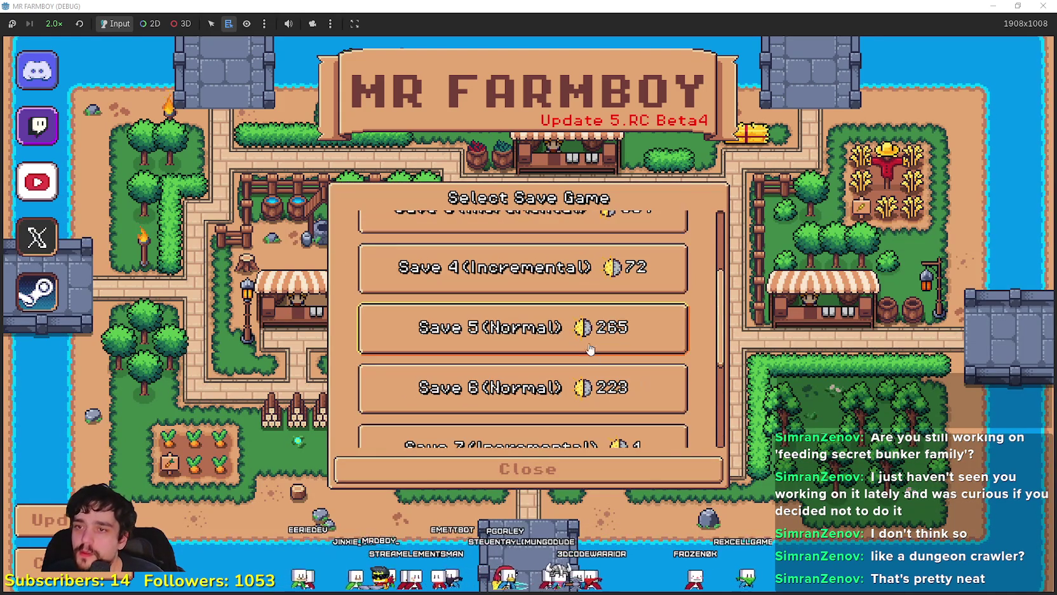
pyautogui.scroll(2, 642, 394)
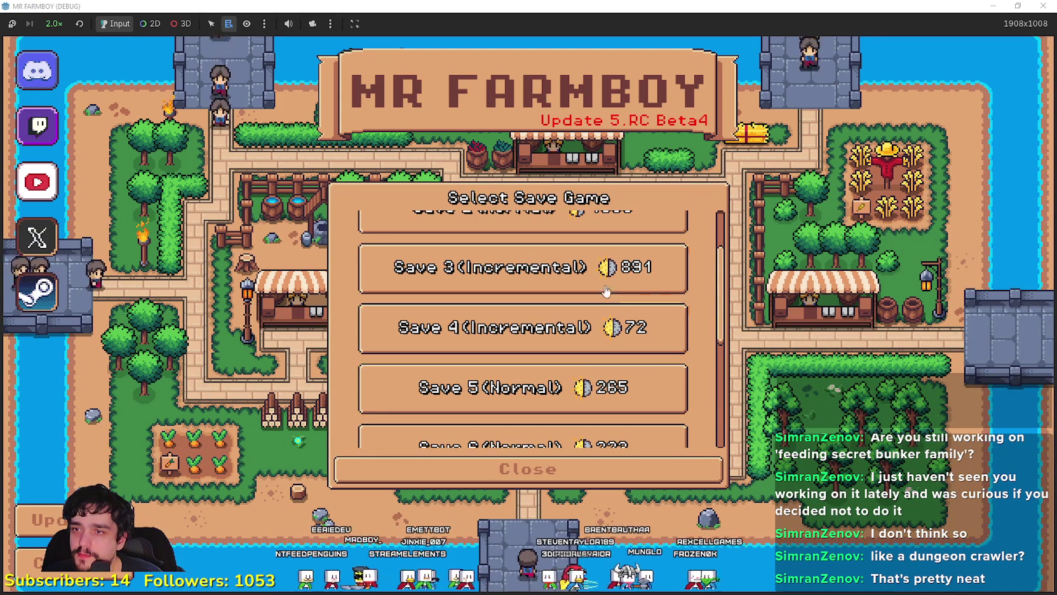
pyautogui.click(572, 270)
pyautogui.click(448, 279)
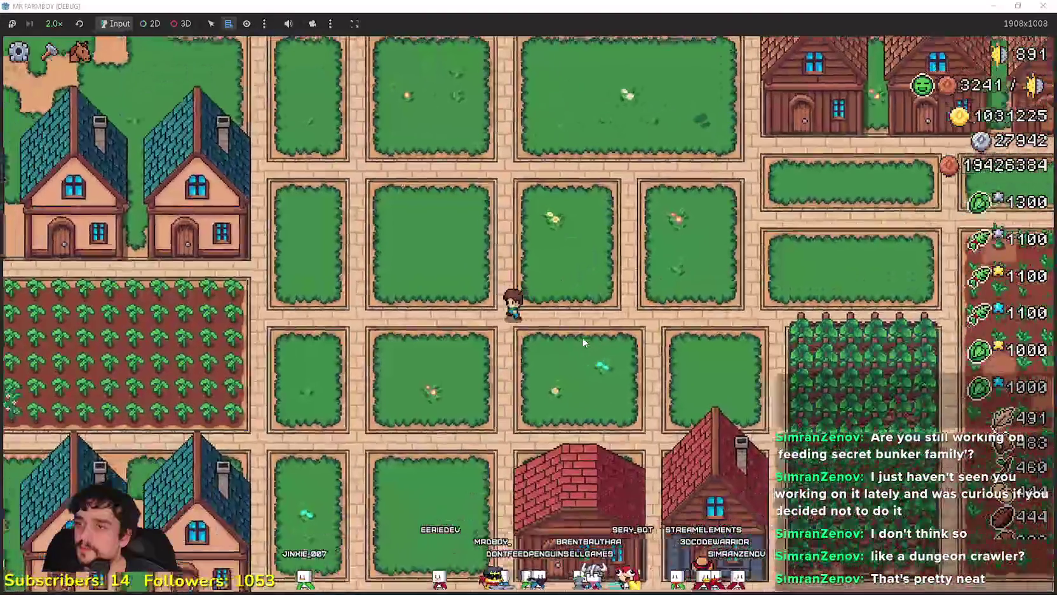
pyautogui.press('d')
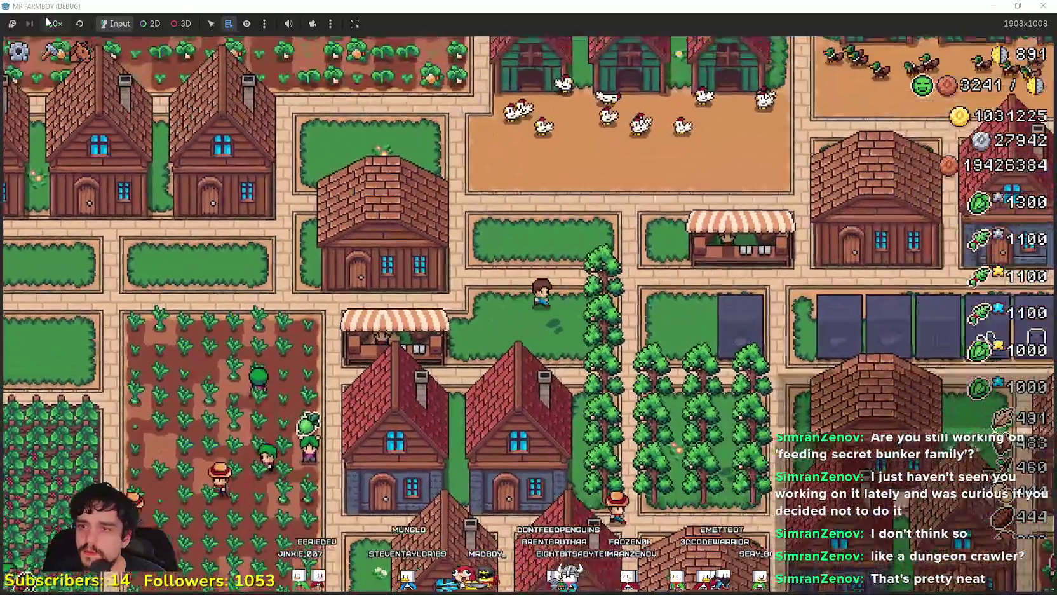
pyautogui.click(54, 23)
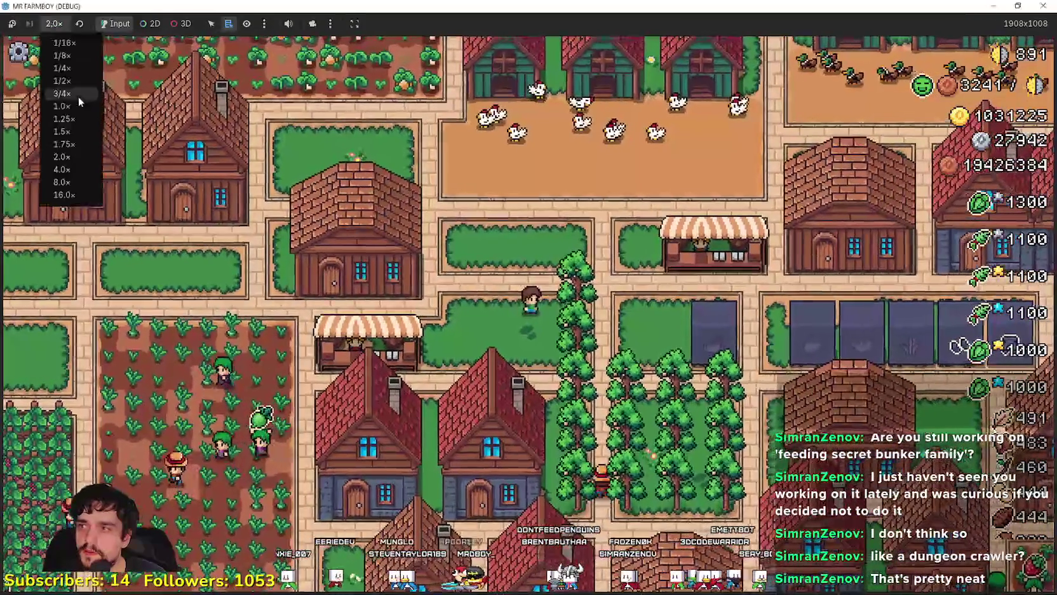
pyautogui.click(75, 157)
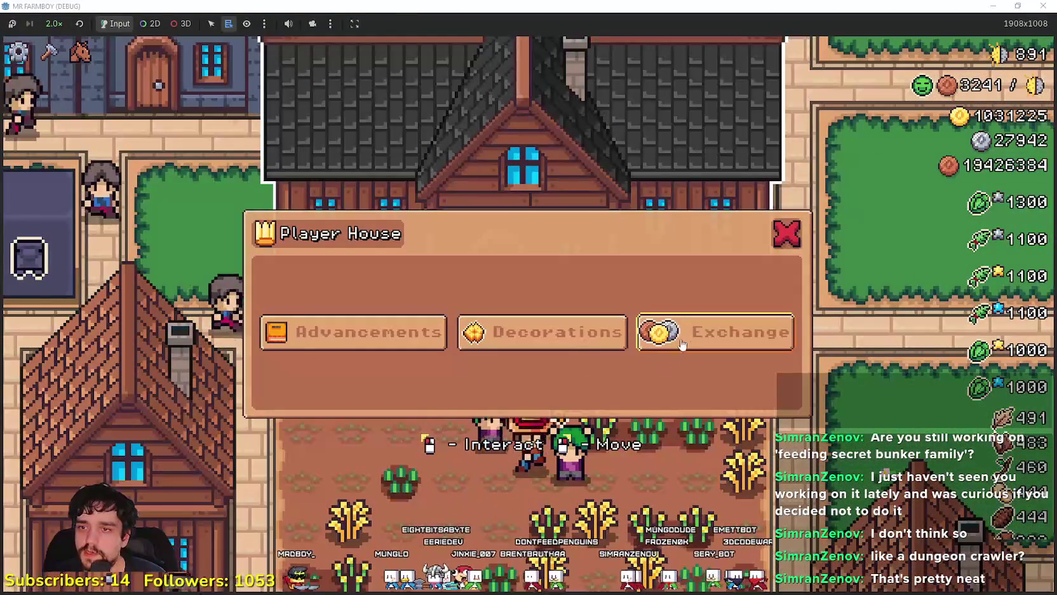
pyautogui.click(404, 348)
pyautogui.click(801, 98)
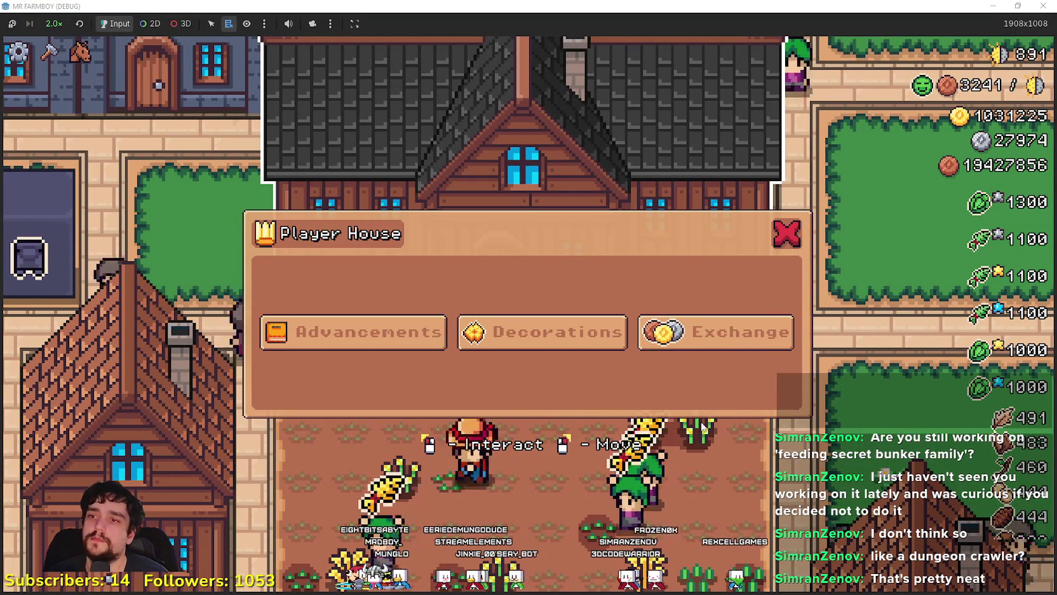
pyautogui.click(692, 344)
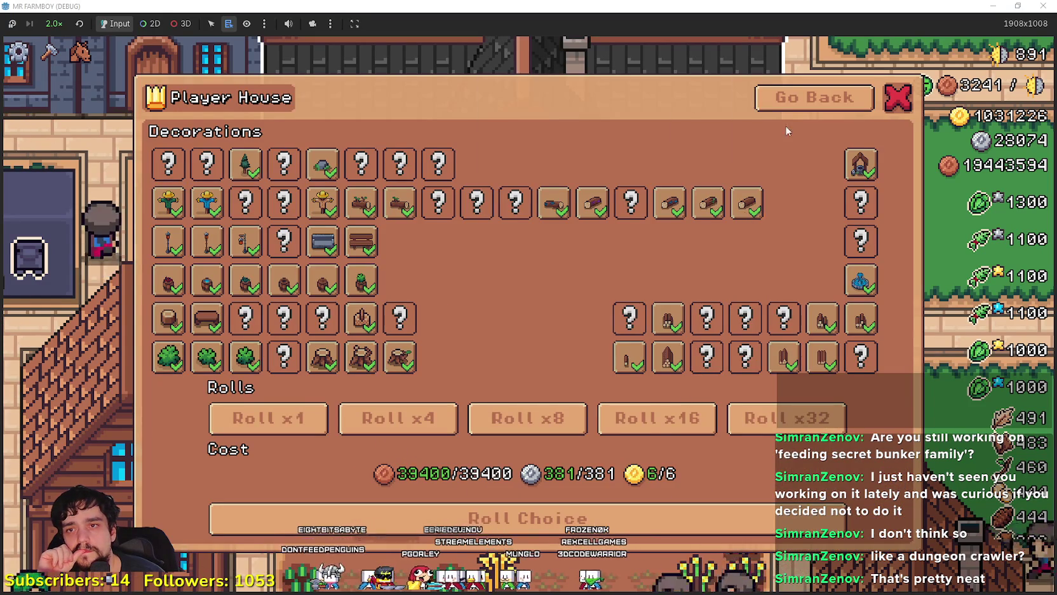
pyautogui.click(785, 101)
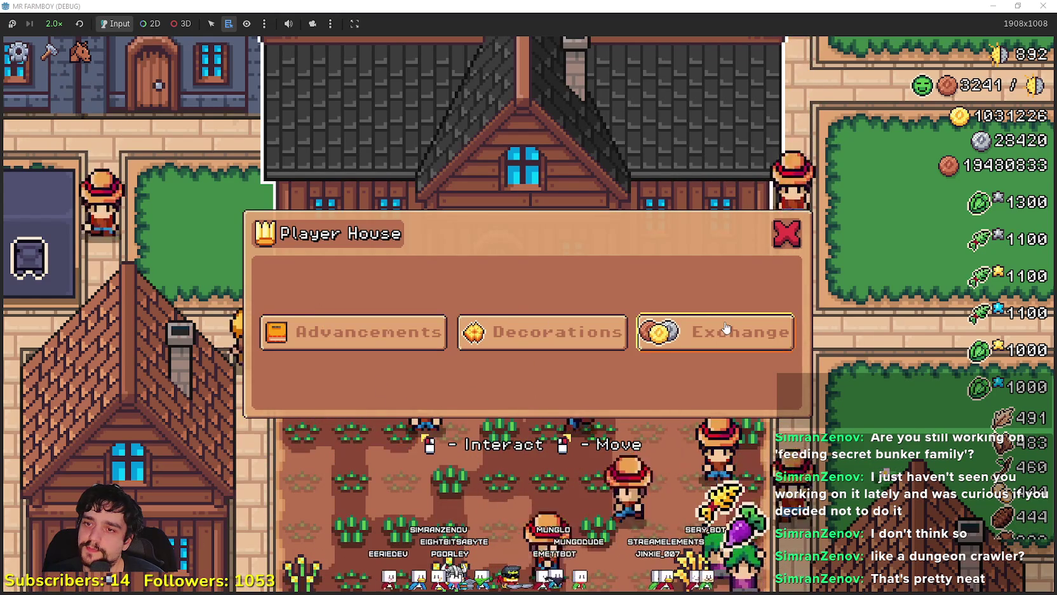
pyautogui.press('Escape')
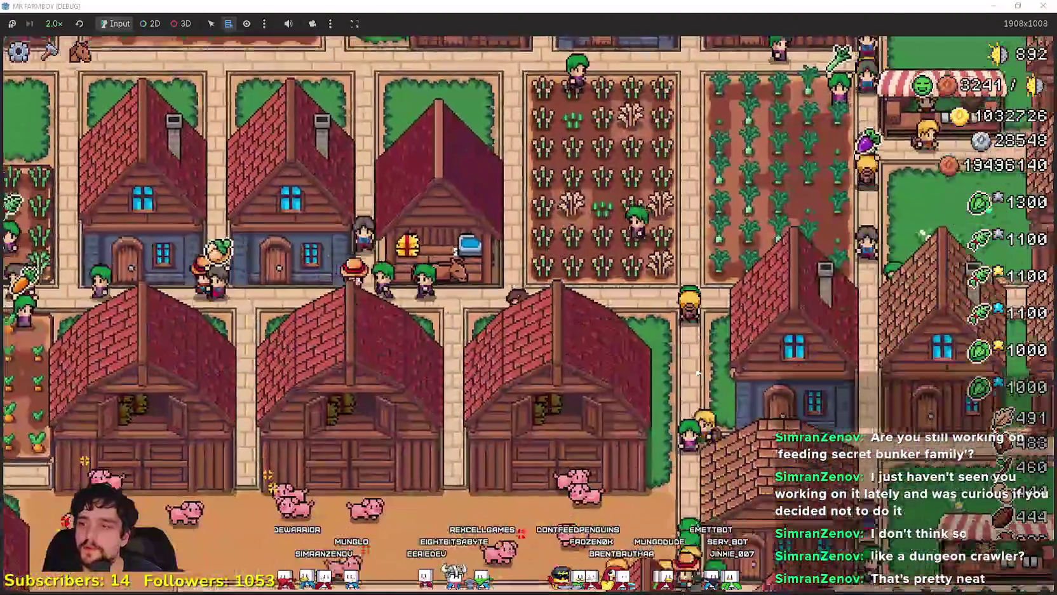
pyautogui.click(695, 365)
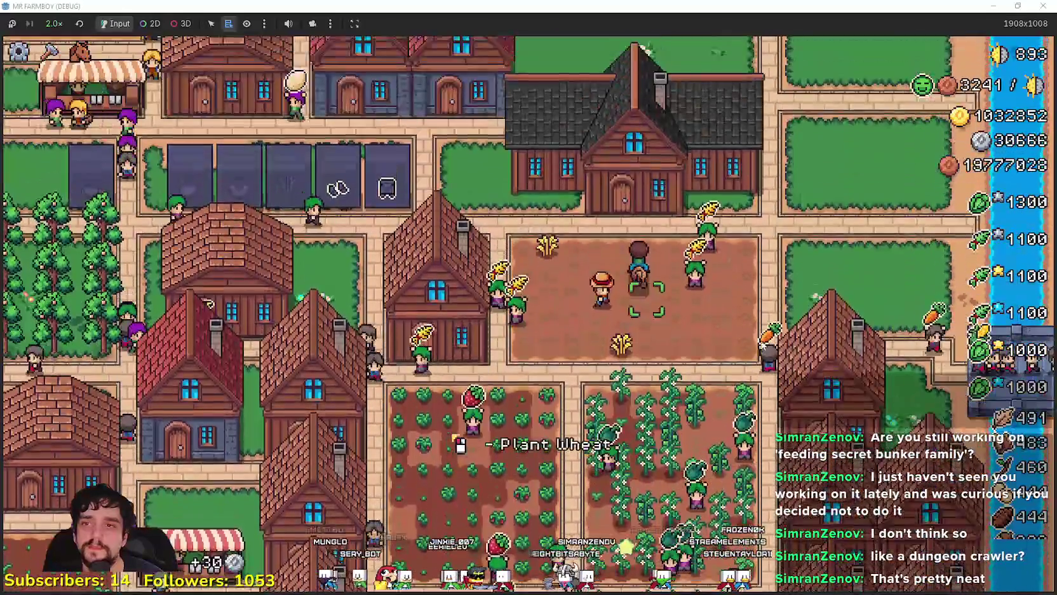
pyautogui.click(564, 342)
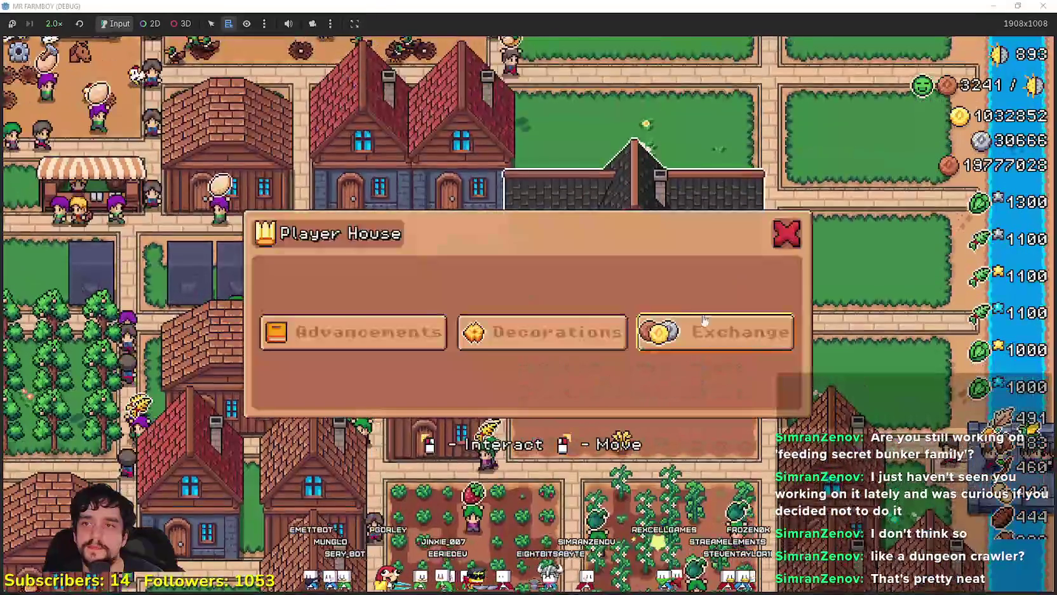
pyautogui.click(373, 337)
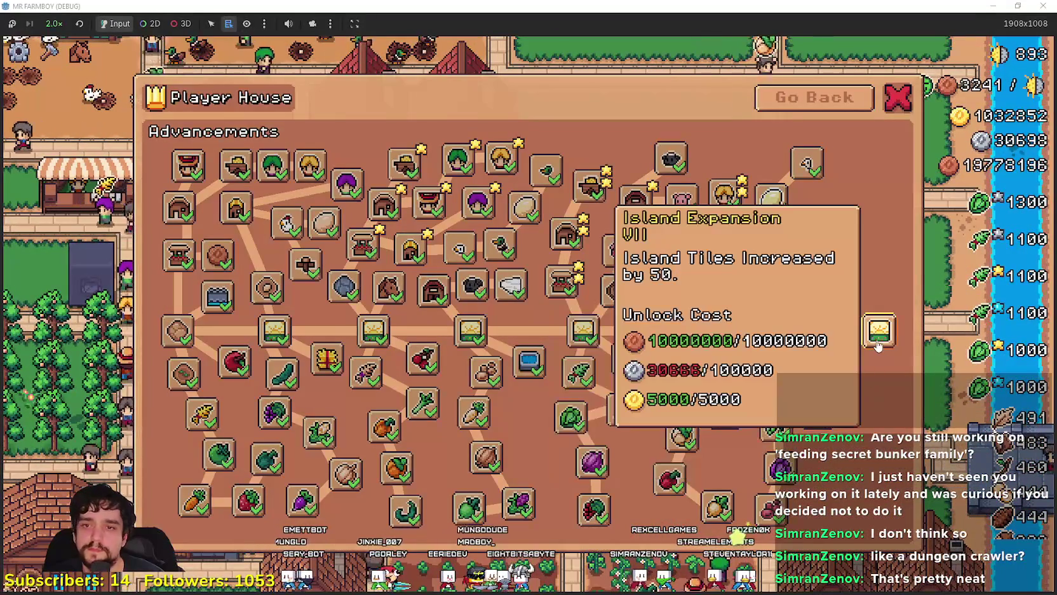
pyautogui.click(896, 97)
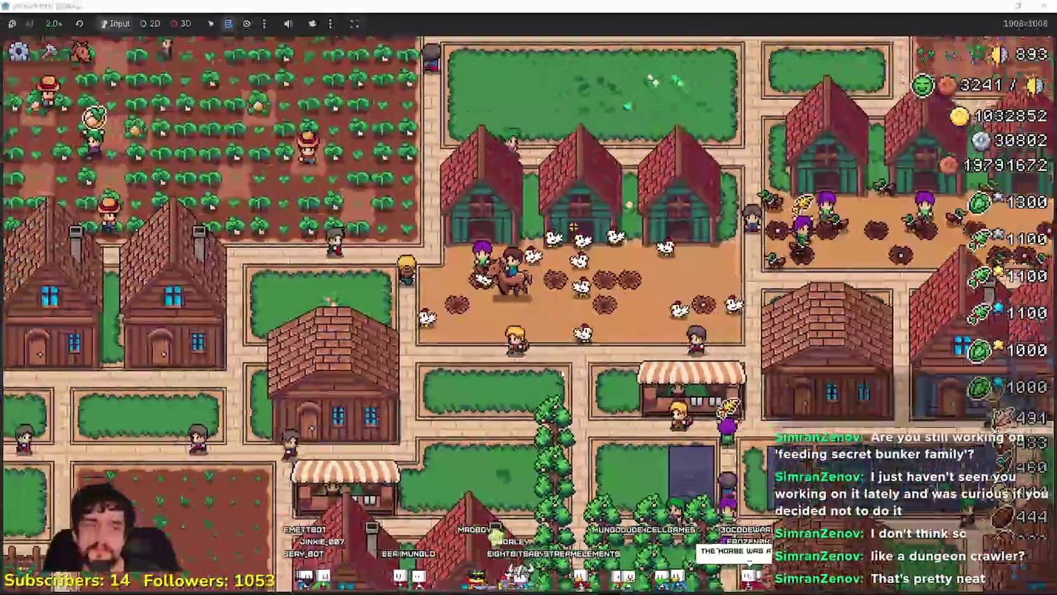
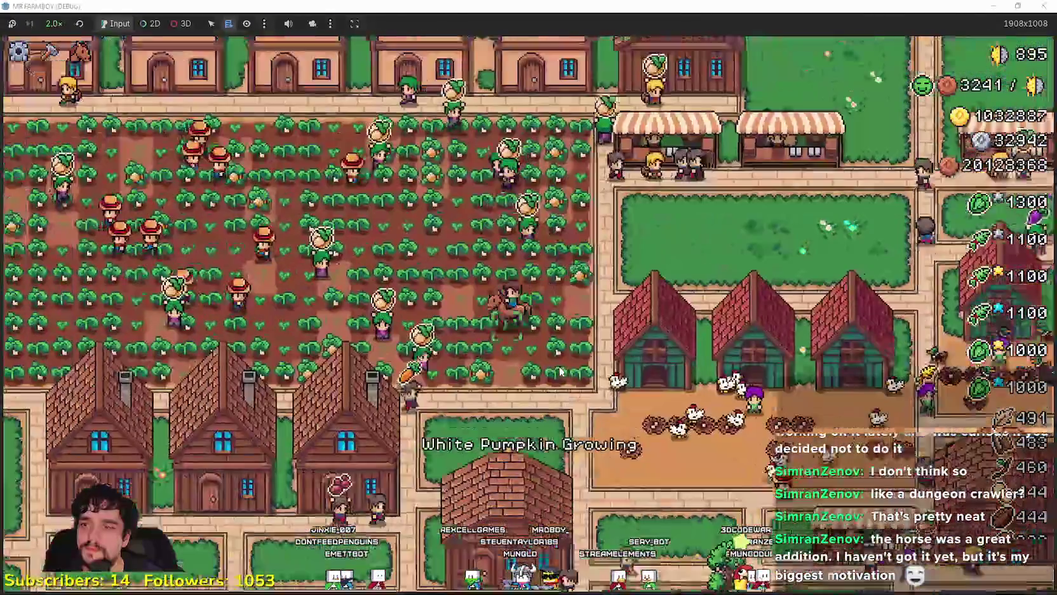
# Step: Pay the gold cost of the Villager Buy Poneglyph's next upgrade stage
pyautogui.scroll(-5, 620, 356)
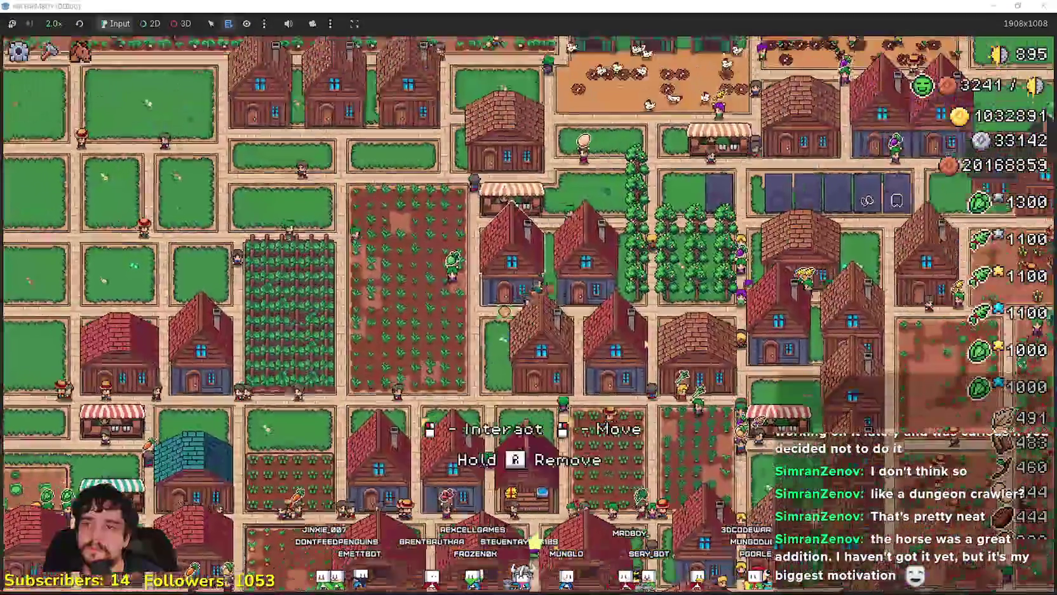
pyautogui.scroll(5, 621, 355)
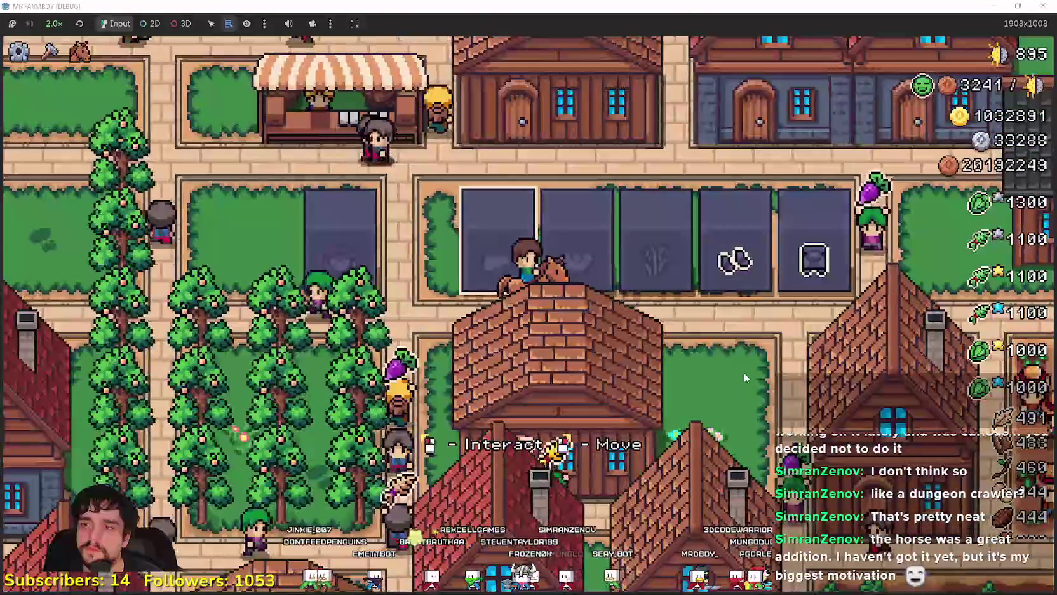
pyautogui.click(744, 372)
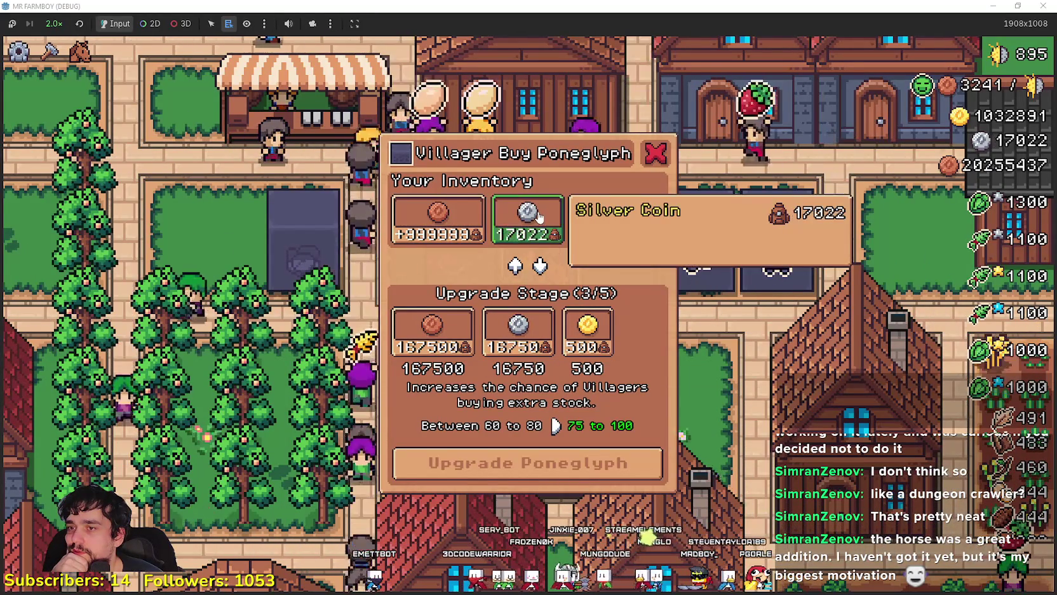
pyautogui.click(617, 216)
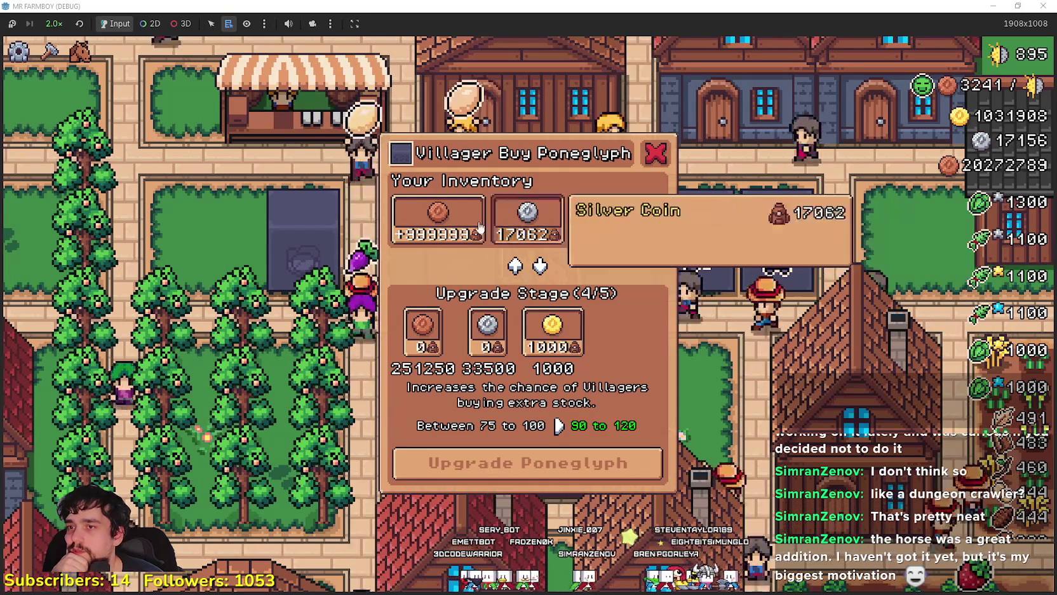
# Step: Fill the stage's copper cost to 251250 copper and close the upgrade window
pyautogui.click(462, 224)
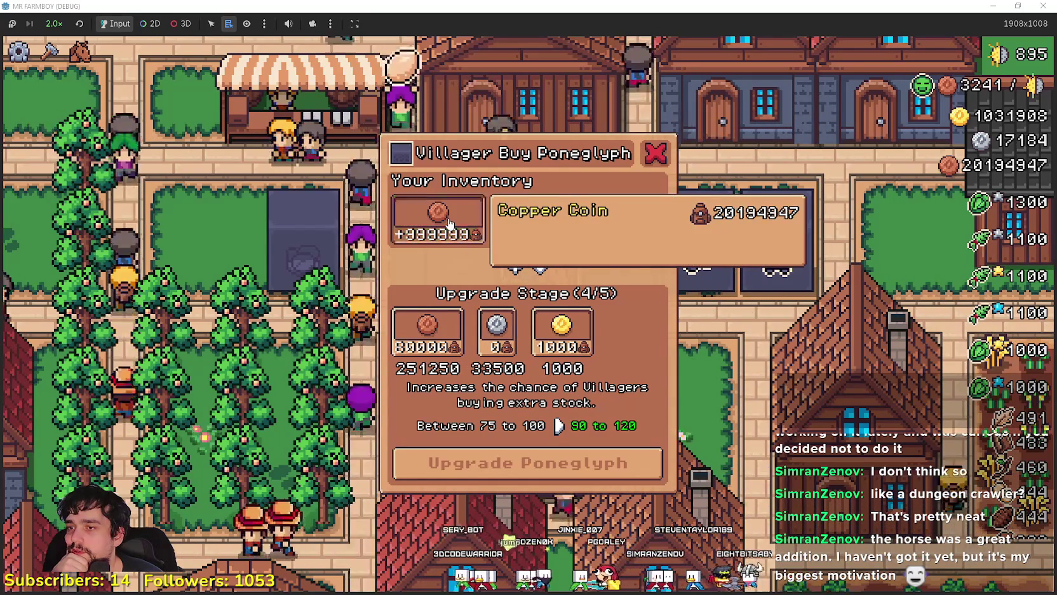
pyautogui.click(449, 224)
pyautogui.click(450, 223)
pyautogui.click(449, 223)
pyautogui.click(450, 223)
pyautogui.click(449, 223)
pyautogui.click(449, 222)
pyautogui.click(449, 222)
pyautogui.click(449, 222)
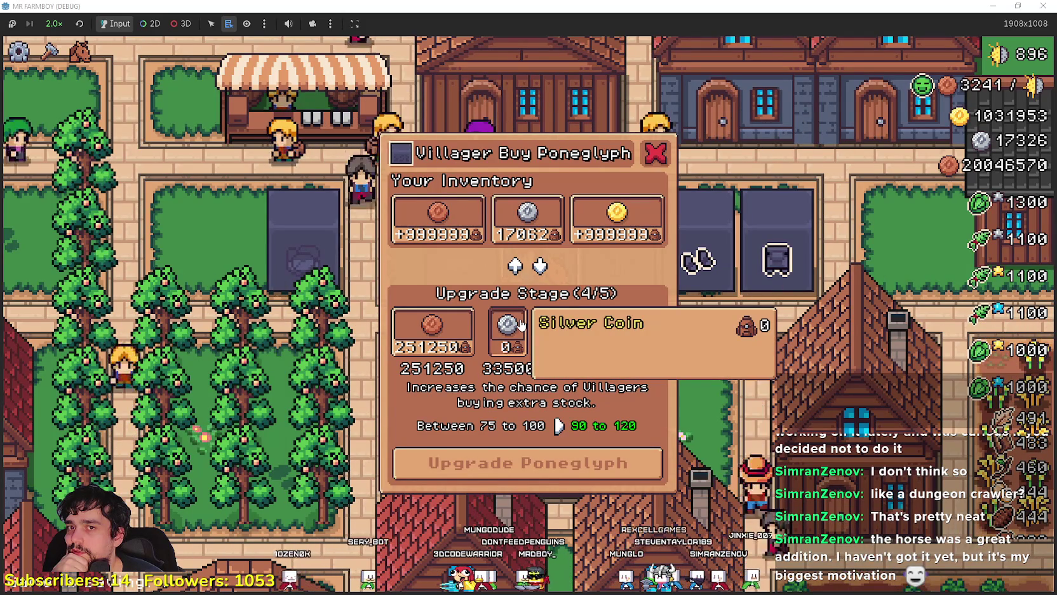
pyautogui.click(657, 154)
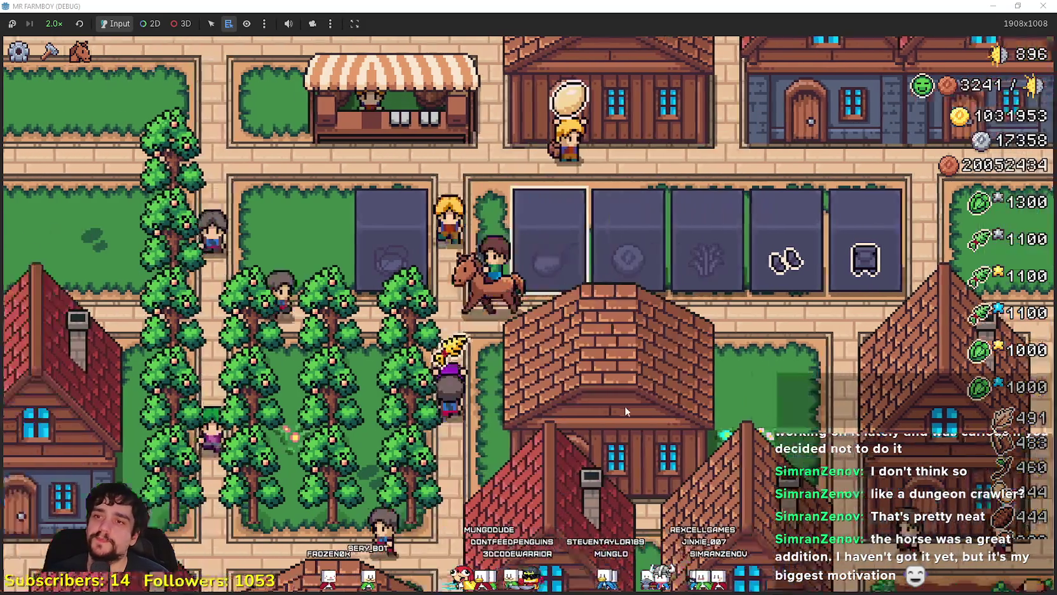
pyautogui.press('e')
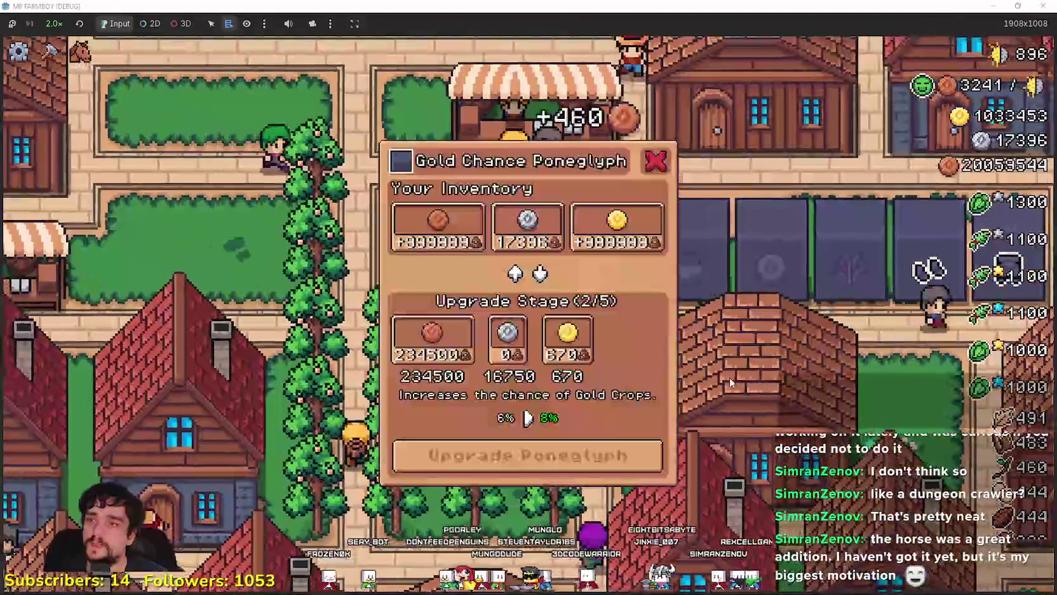
pyautogui.press('d')
pyautogui.press('e')
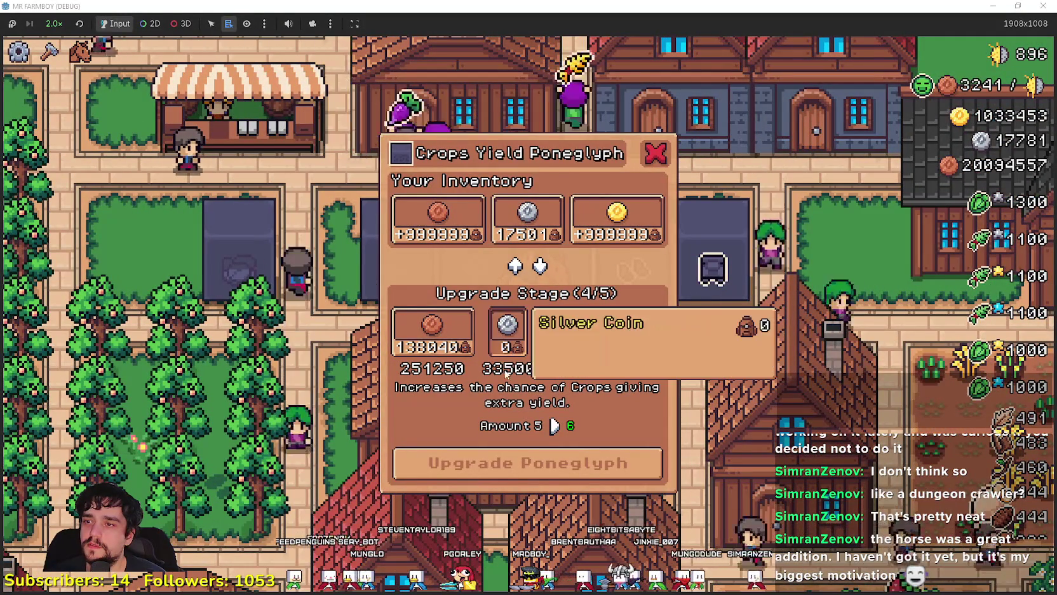
pyautogui.press('d')
pyautogui.press('a')
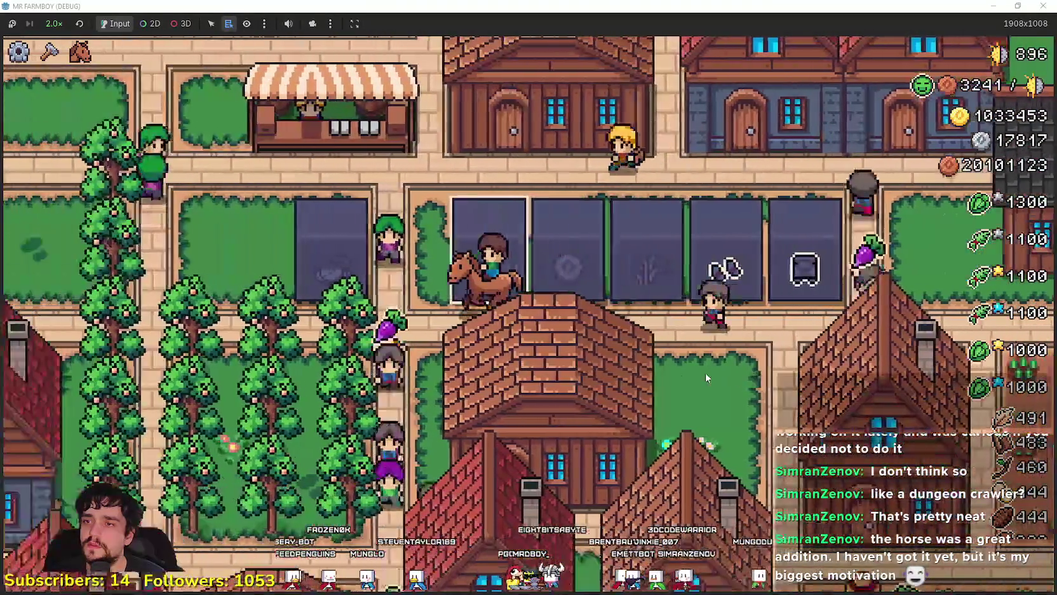
pyautogui.press('w')
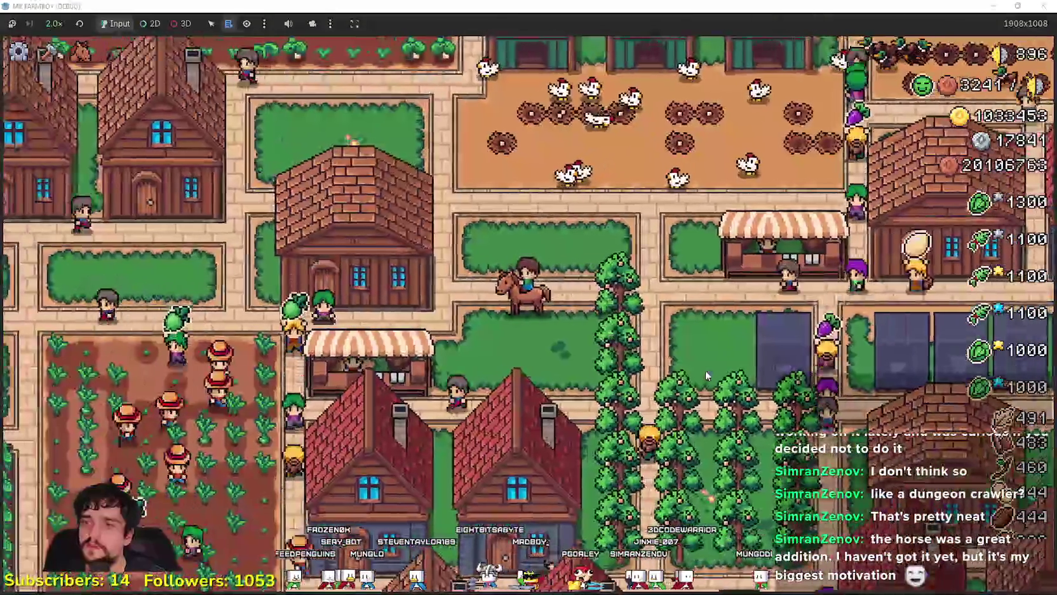
# Step: Harvest peaches through most of the orchard, then head back toward the market stall
pyautogui.press('d')
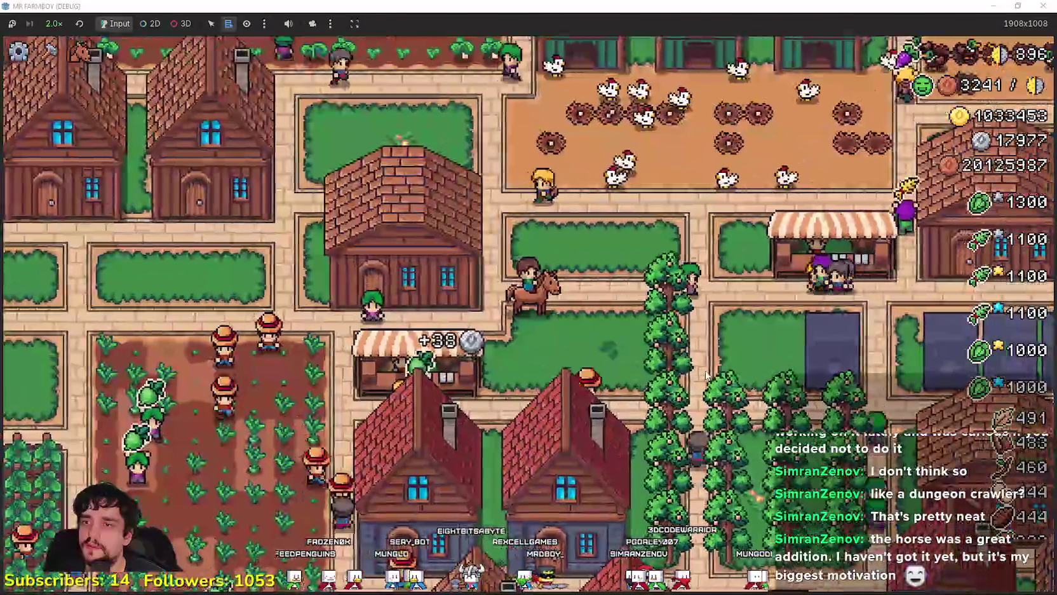
pyautogui.press('c')
pyautogui.press('d')
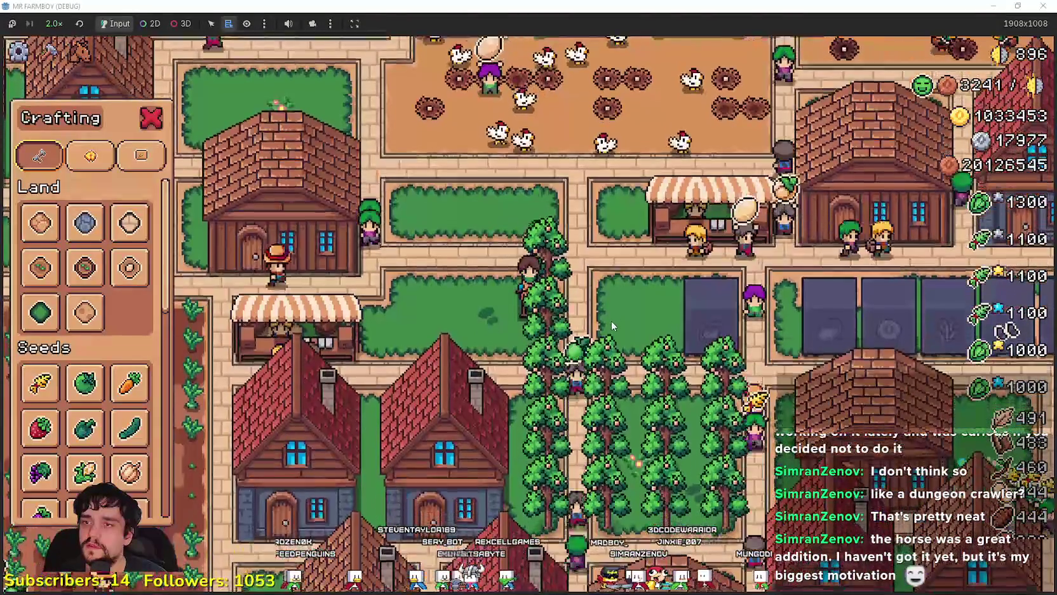
pyautogui.press('s')
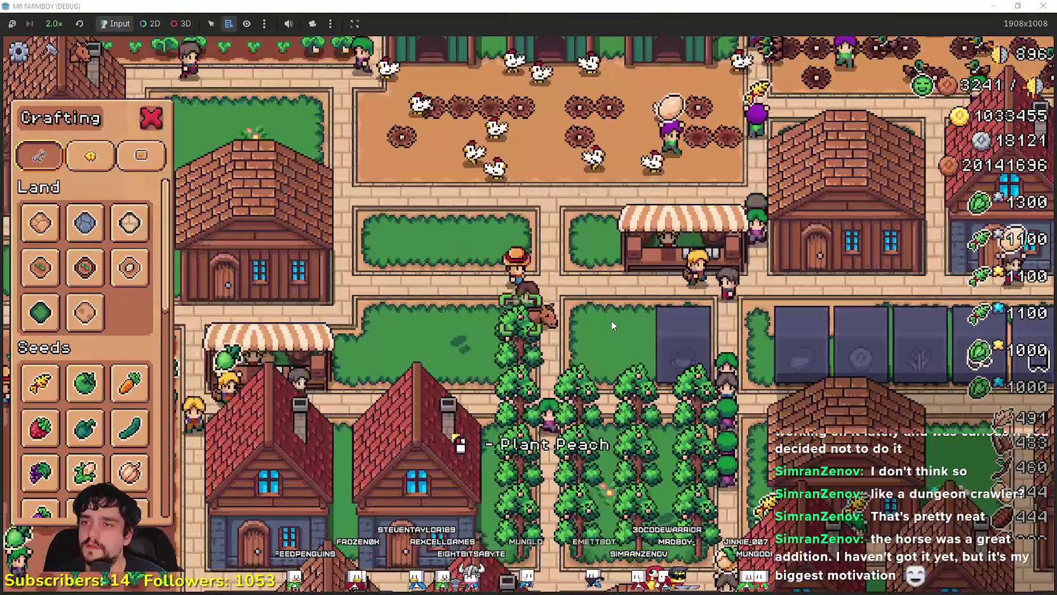
pyautogui.press('w')
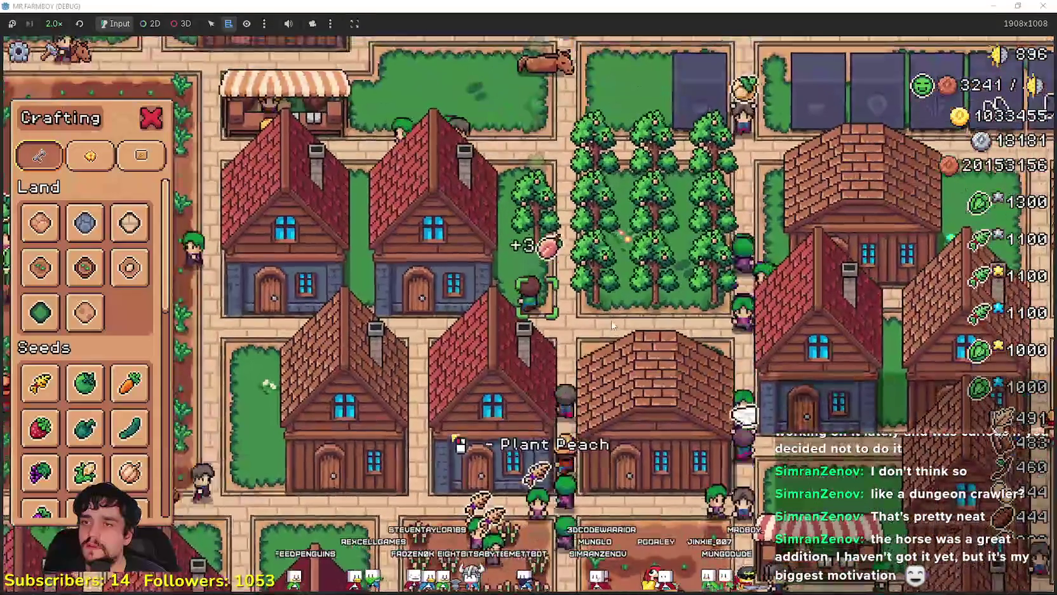
pyautogui.press('s')
pyautogui.press('d')
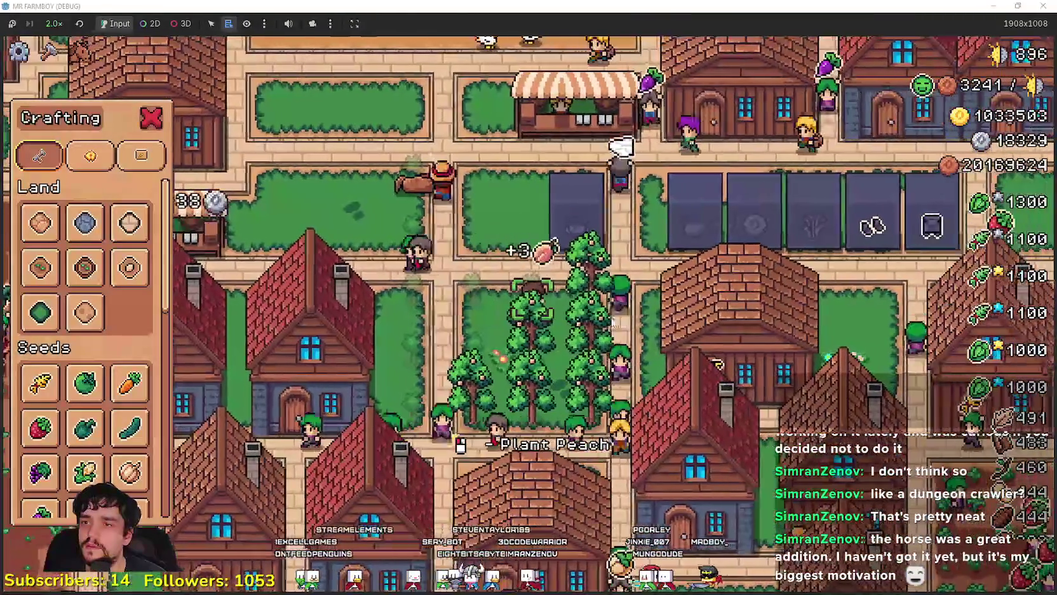
pyautogui.press('w')
pyautogui.press('a')
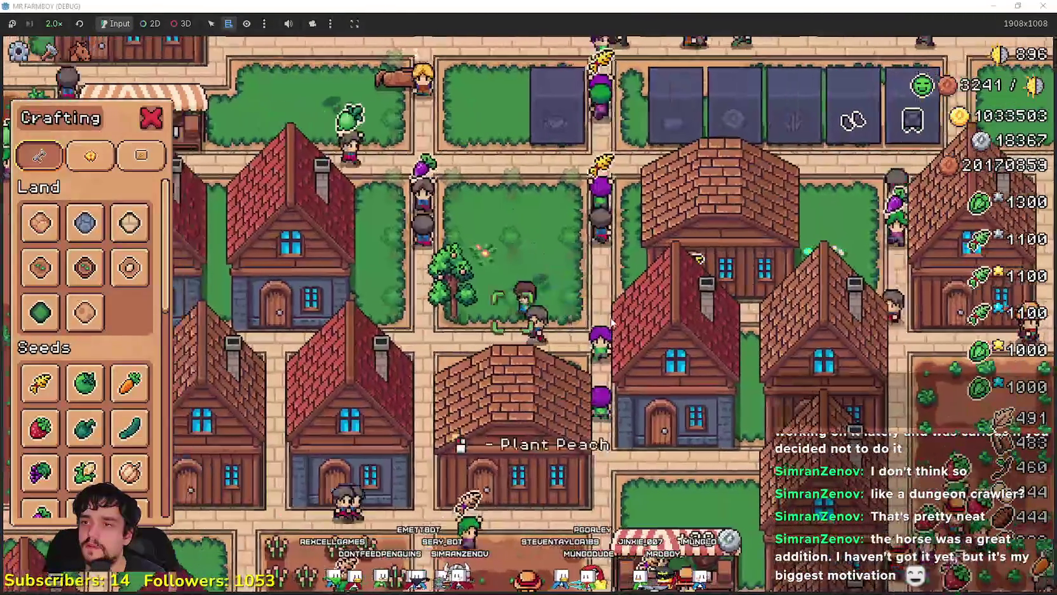
pyautogui.press('Escape')
# Step: Ride to the market stall and open the Market
pyautogui.press('w')
pyautogui.press('a')
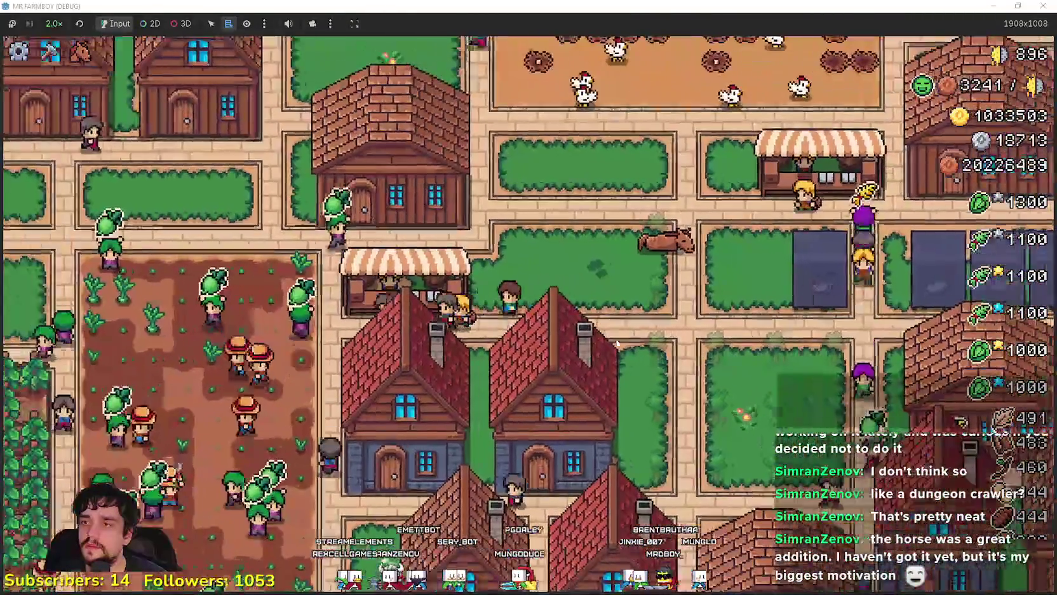
pyautogui.press('e')
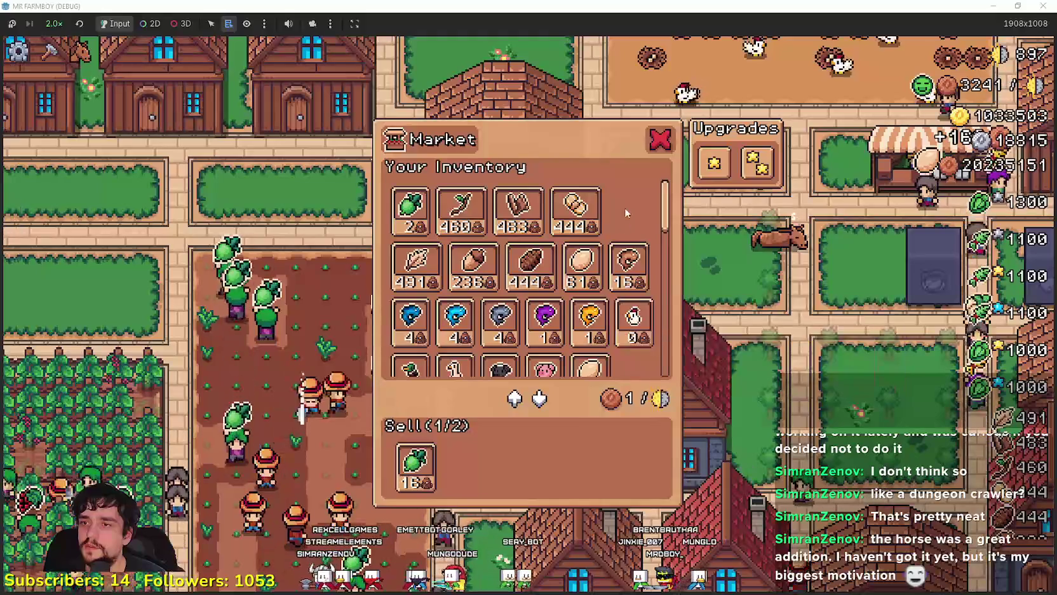
# Step: Put the 22 Pears up for sale, close the Market, and open the Player House menu
pyautogui.scroll(-10, 664, 224)
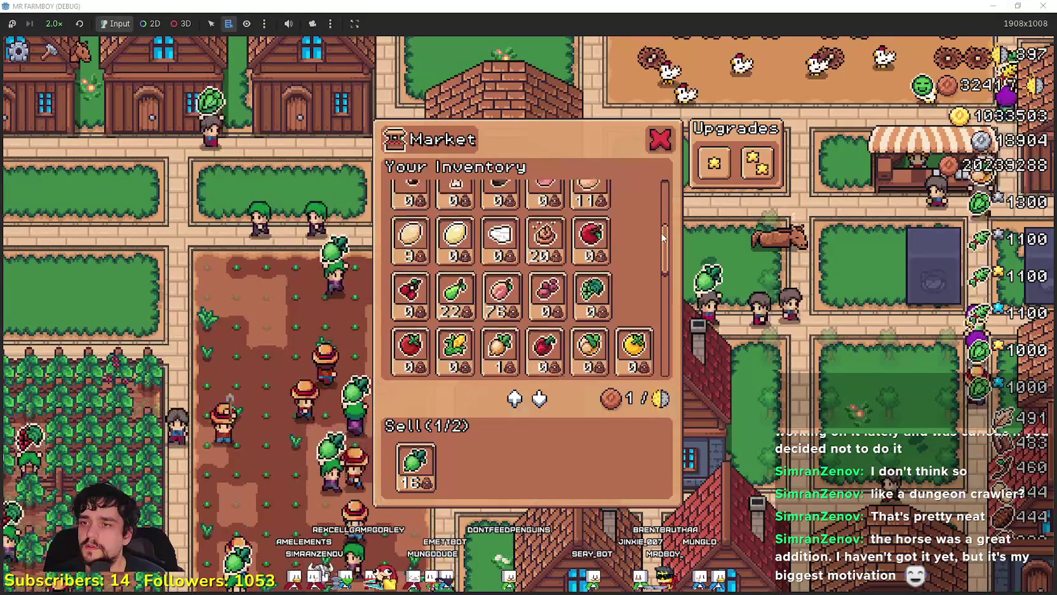
pyautogui.click(453, 286)
pyautogui.click(326, 455)
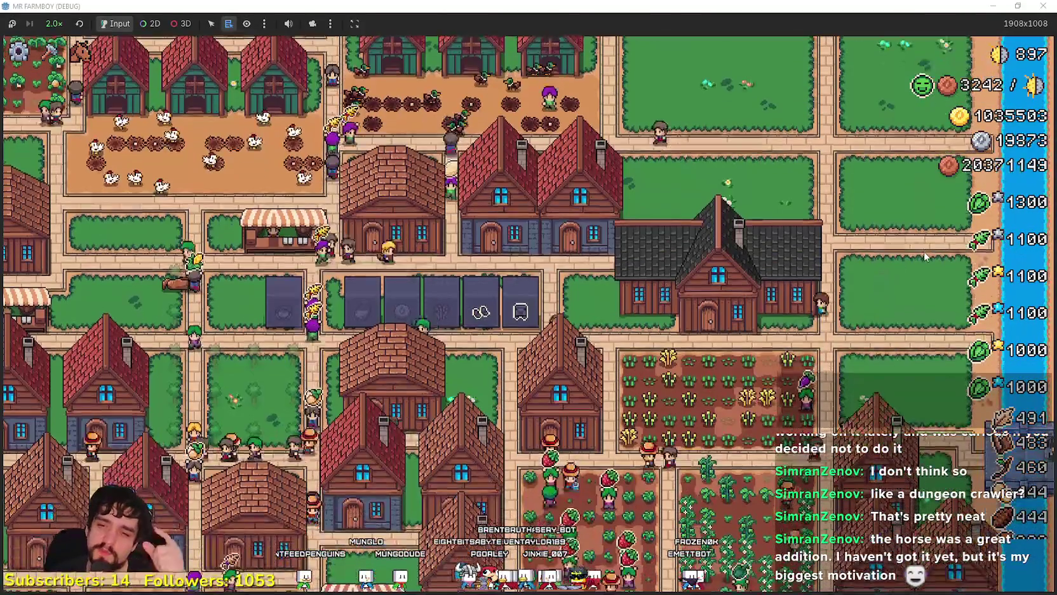
pyautogui.press('e')
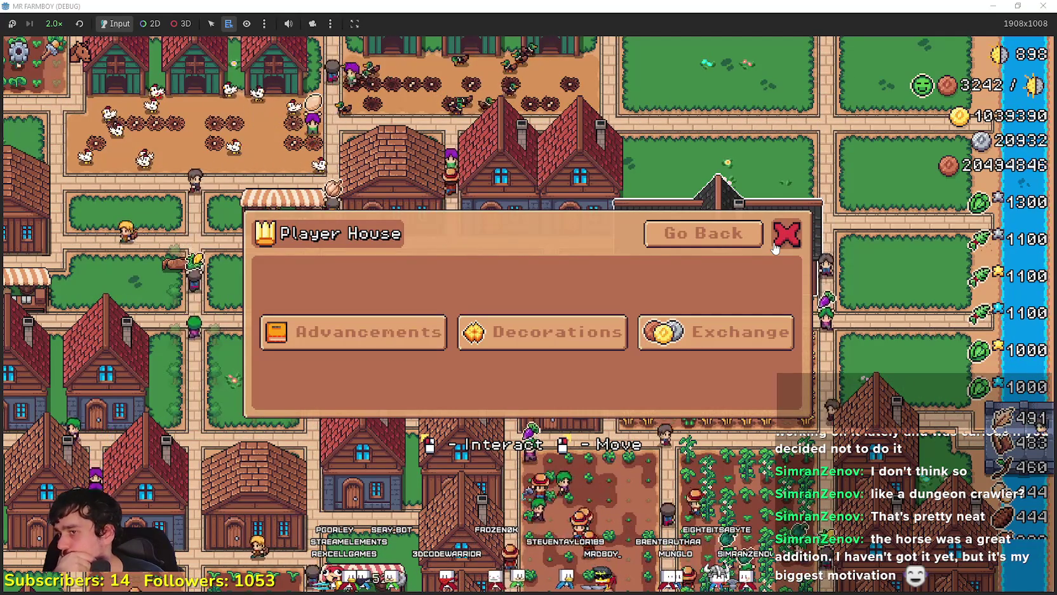
# Step: Close the Player House options menu
pyautogui.click(791, 237)
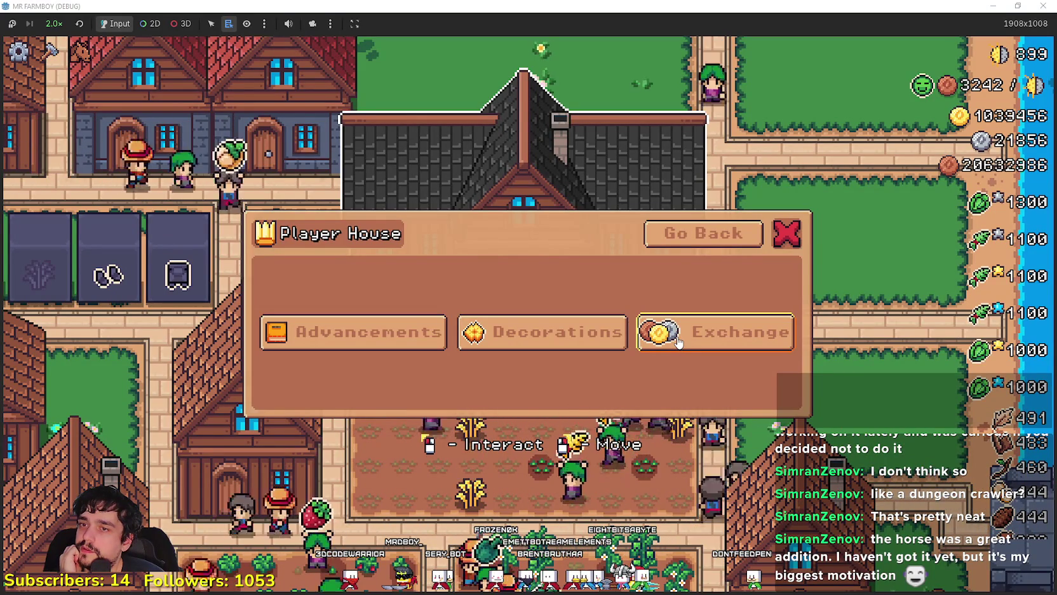
pyautogui.click(430, 331)
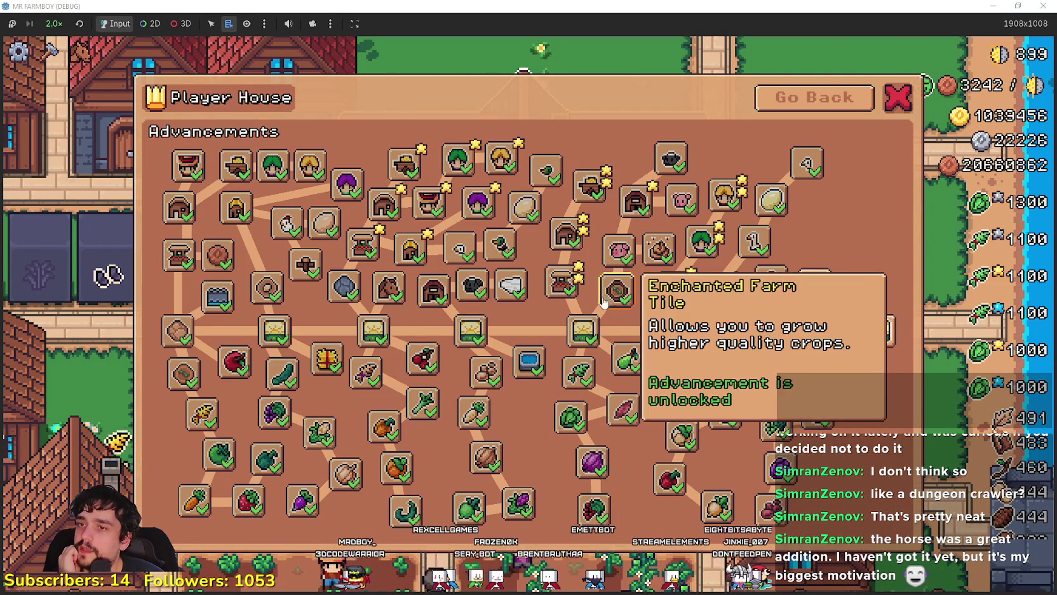
pyautogui.moveTo(646, 303)
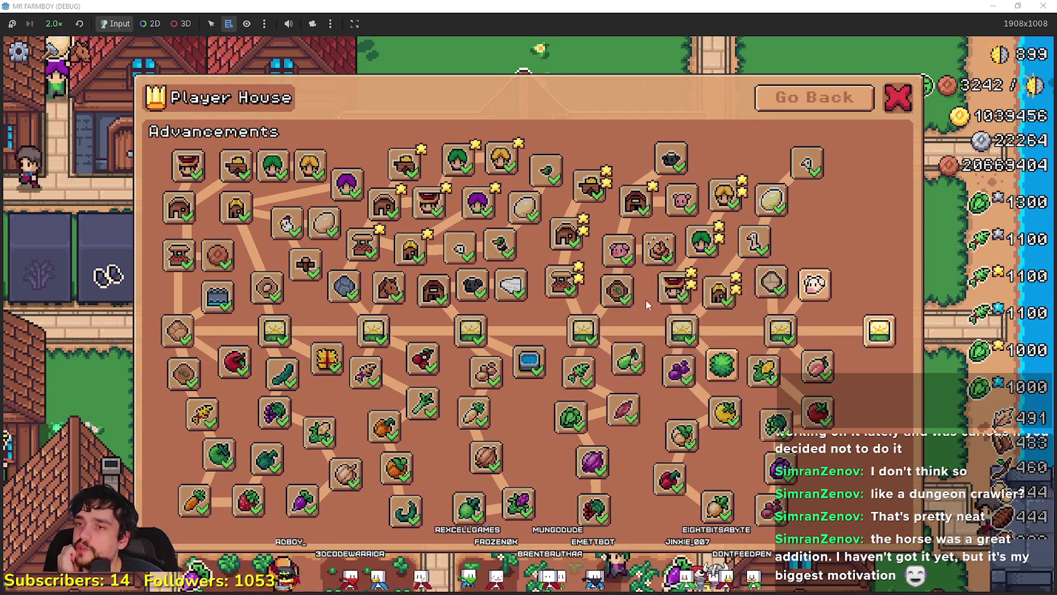
pyautogui.moveTo(613, 272)
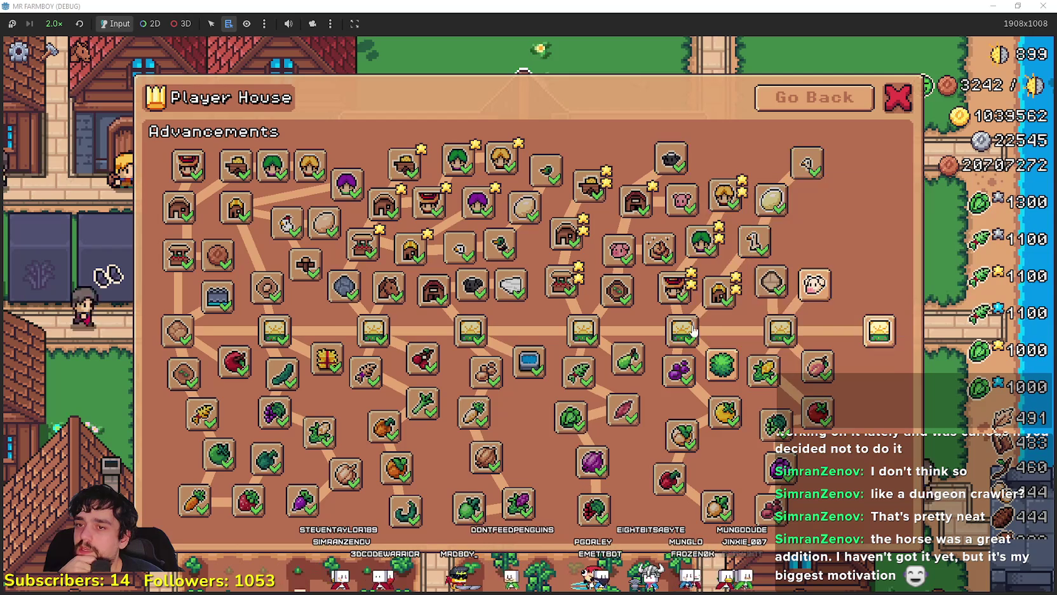
pyautogui.moveTo(608, 455)
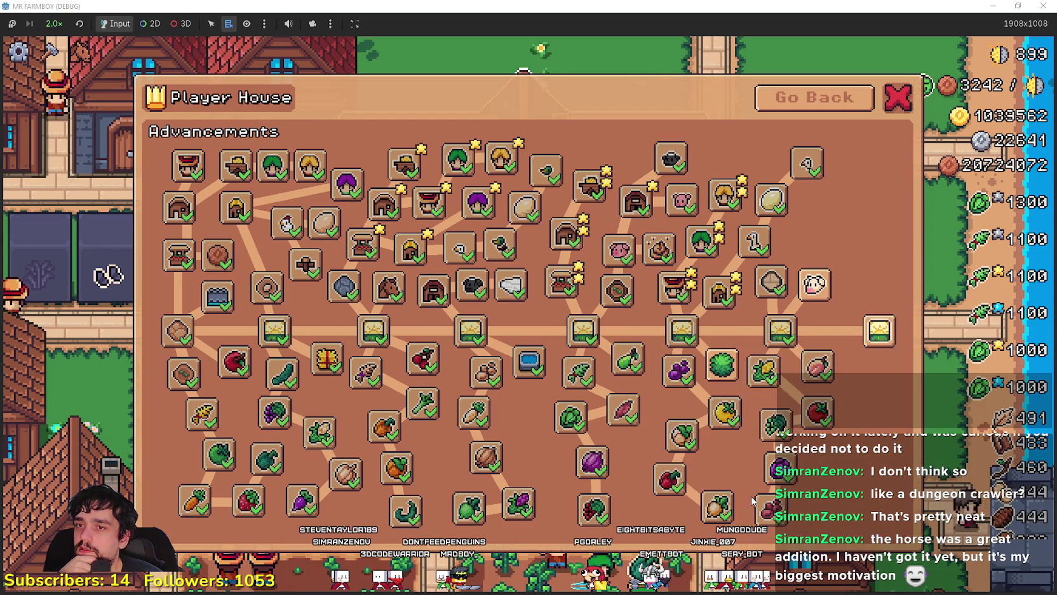
pyautogui.moveTo(675, 332)
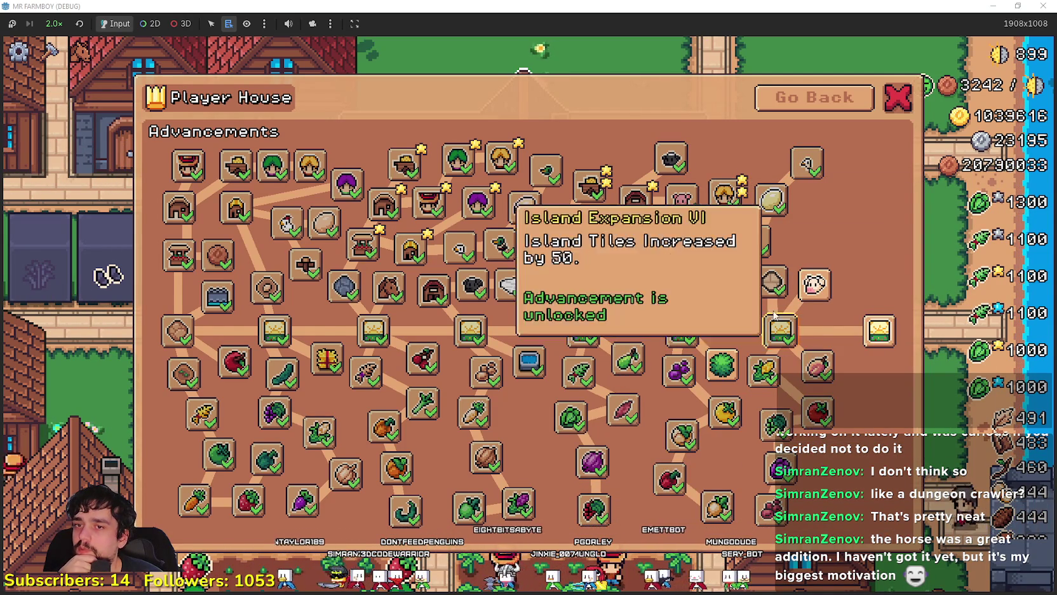
pyautogui.moveTo(800, 310)
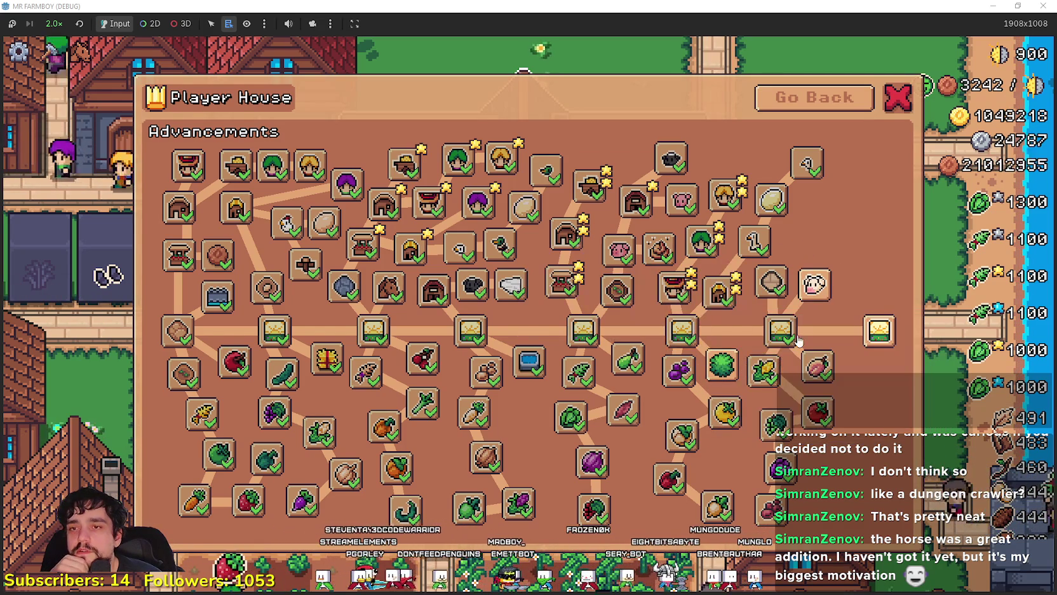
pyautogui.moveTo(590, 339)
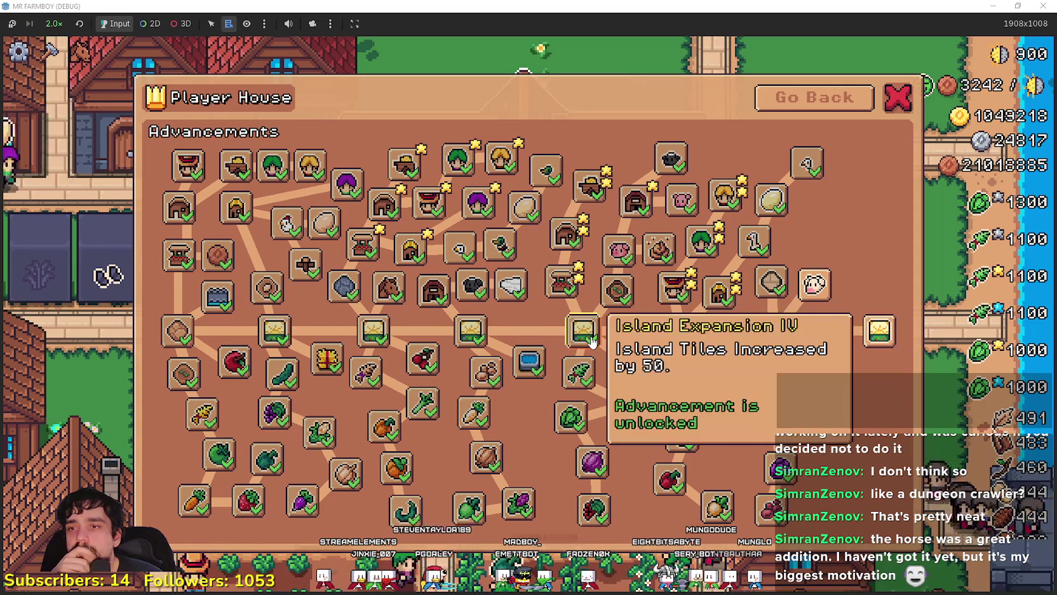
pyautogui.moveTo(714, 402)
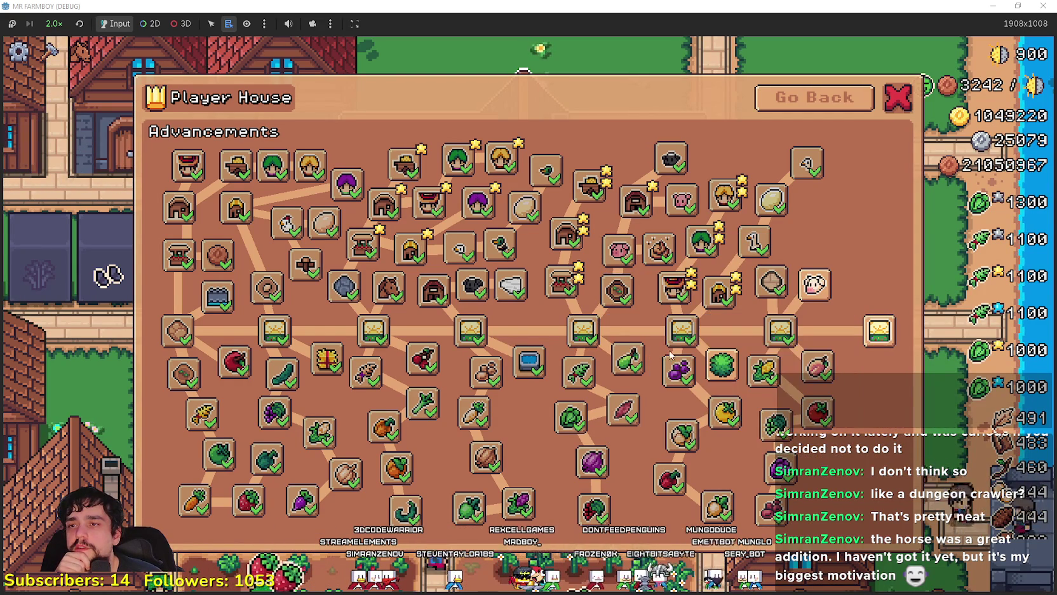
pyautogui.moveTo(725, 376)
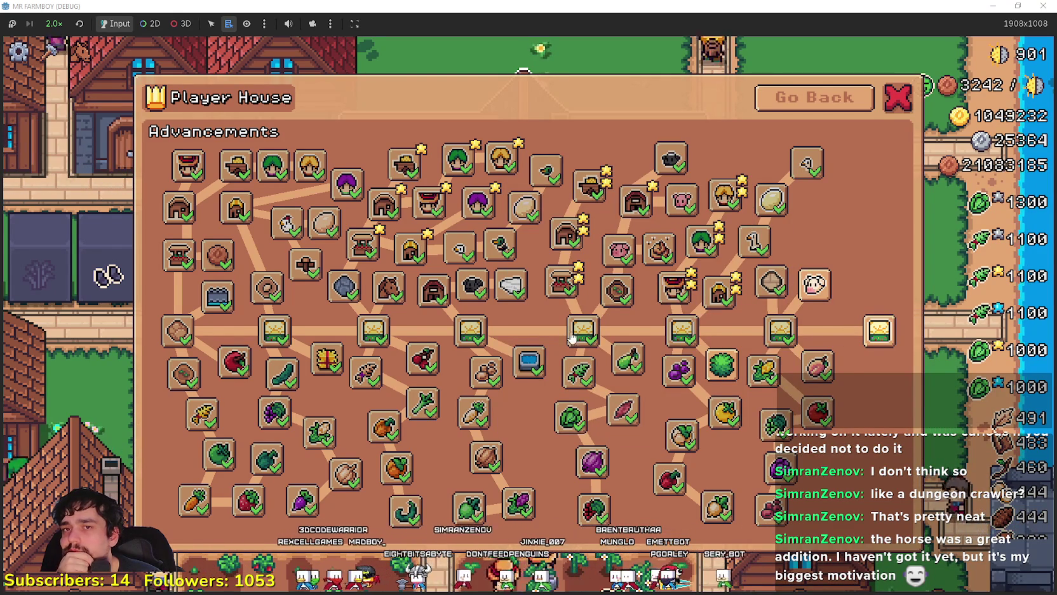
pyautogui.moveTo(781, 342)
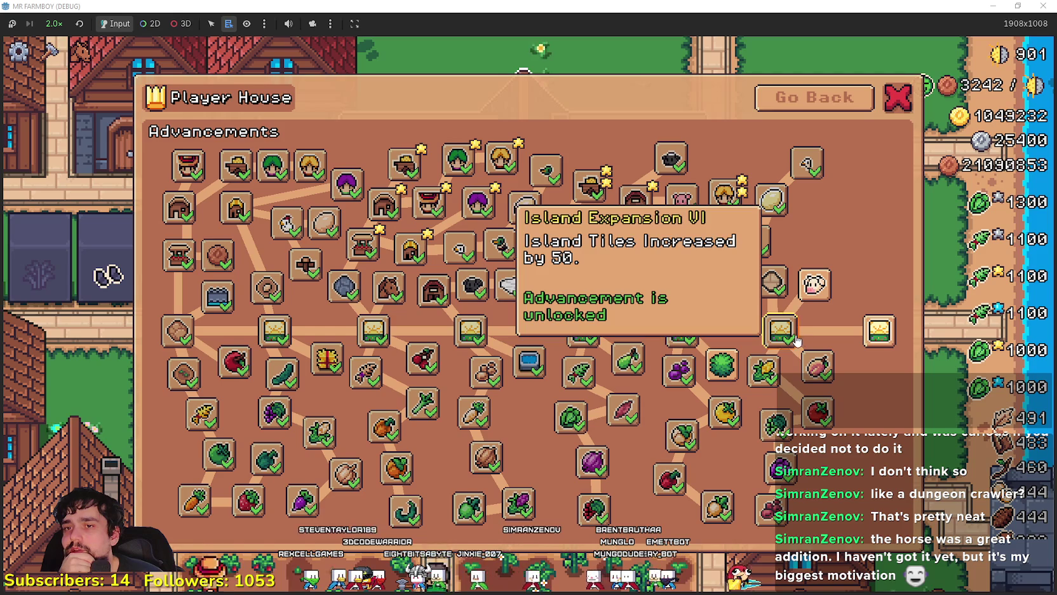
pyautogui.moveTo(868, 348)
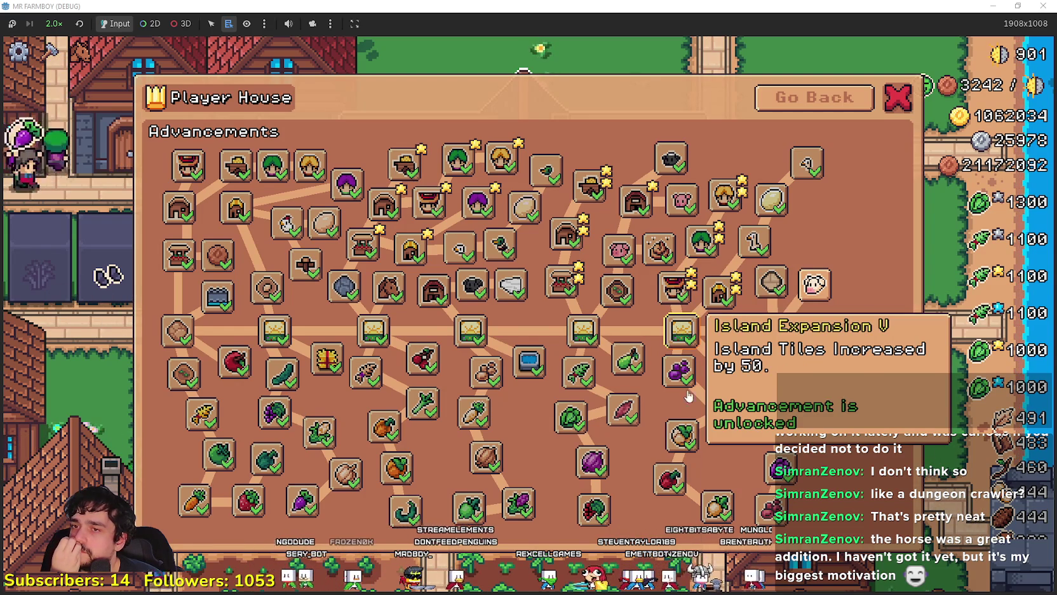
pyautogui.moveTo(684, 484)
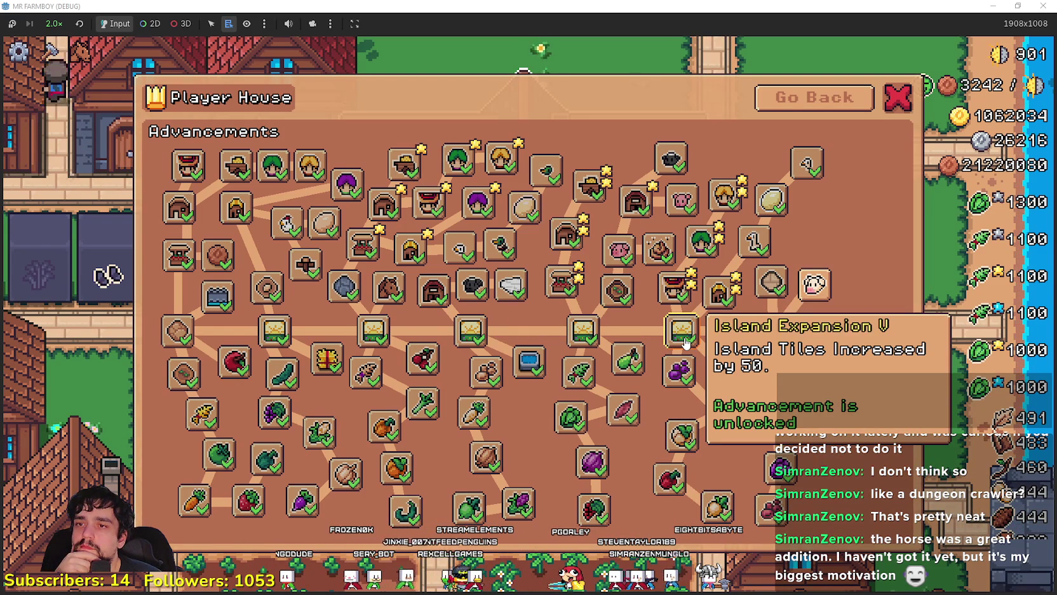
pyautogui.moveTo(729, 358)
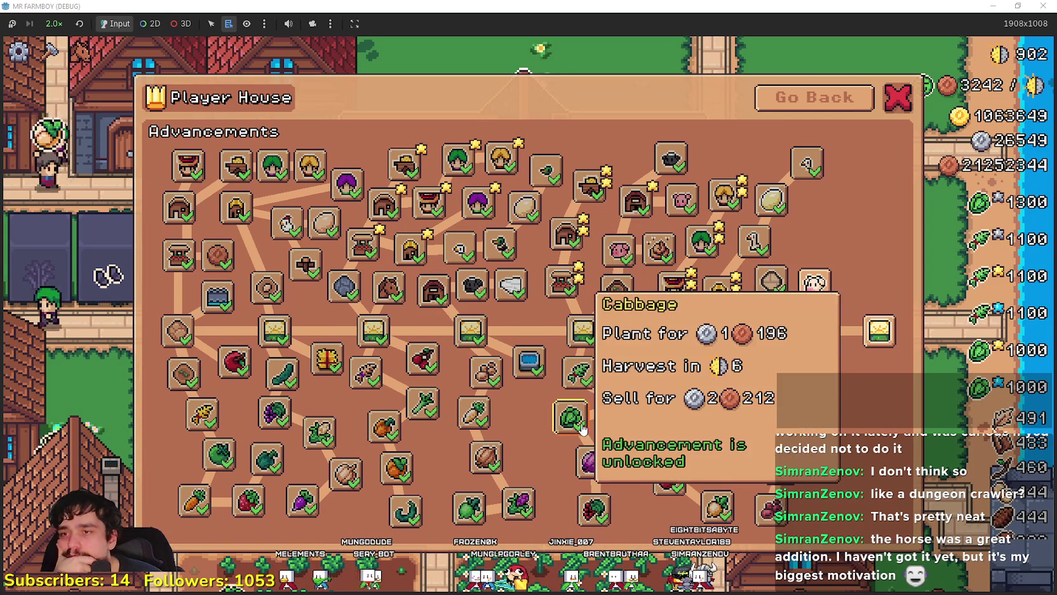
pyautogui.moveTo(473, 323)
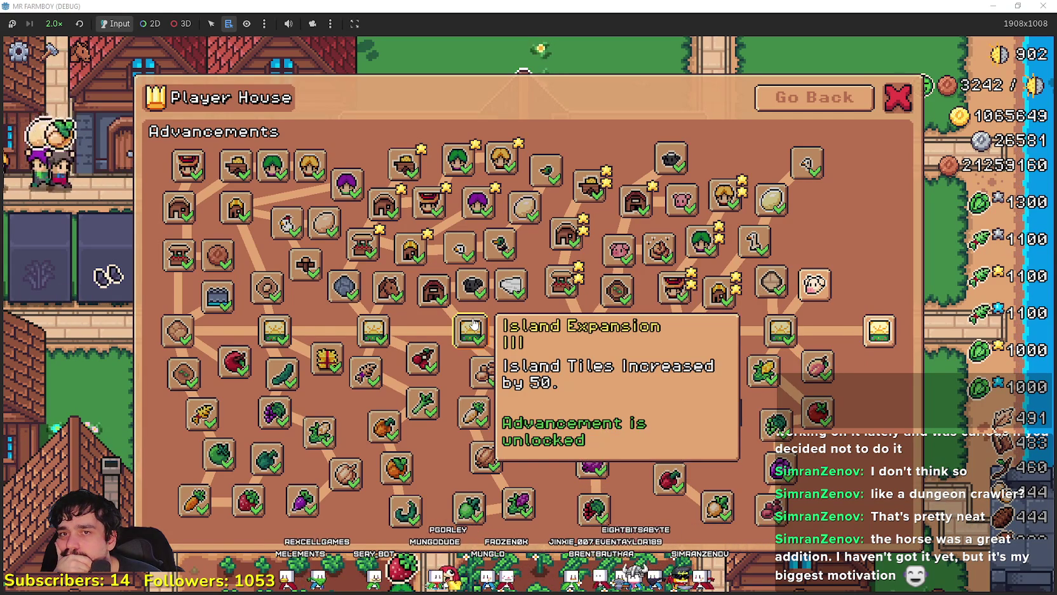
pyautogui.moveTo(638, 408)
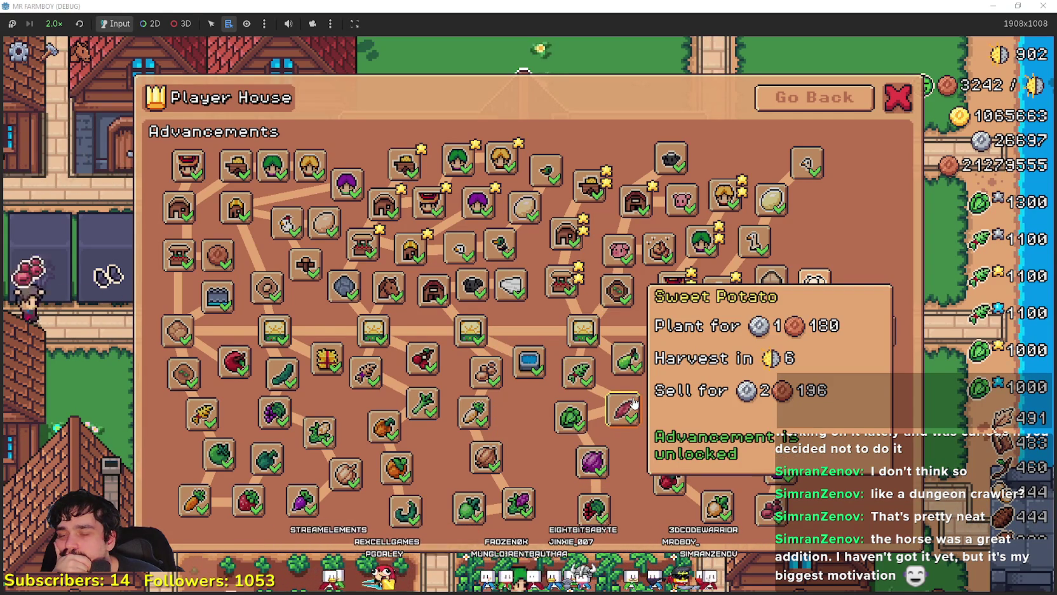
pyautogui.moveTo(730, 528)
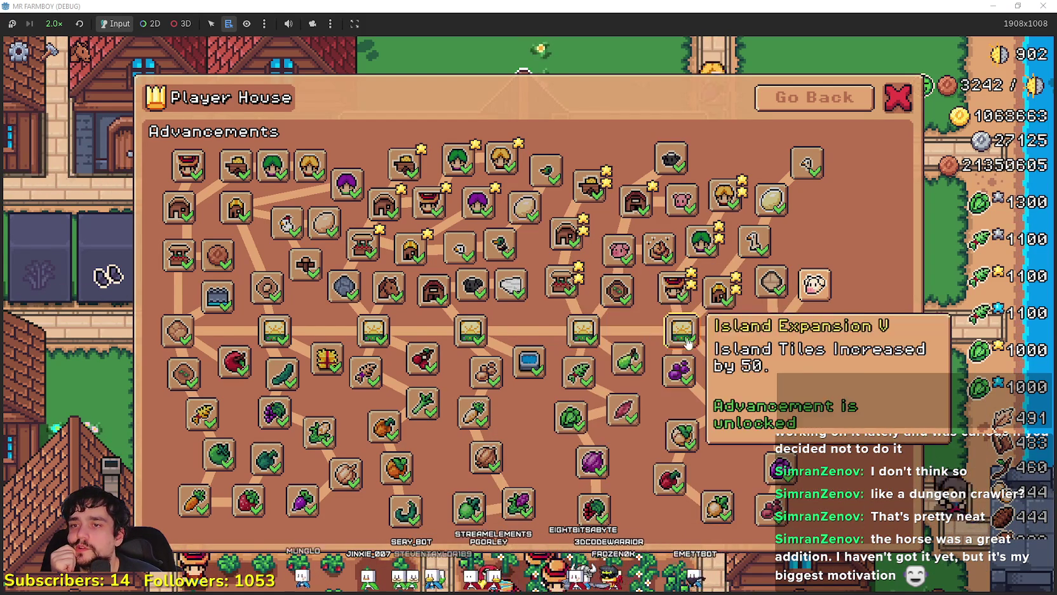
pyautogui.moveTo(769, 328)
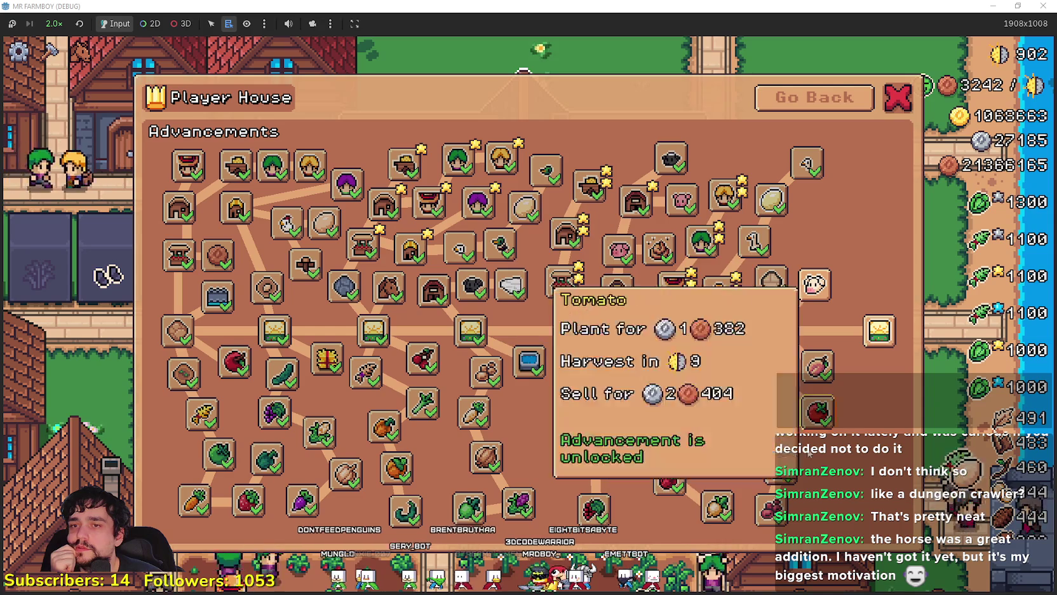
pyautogui.moveTo(816, 288)
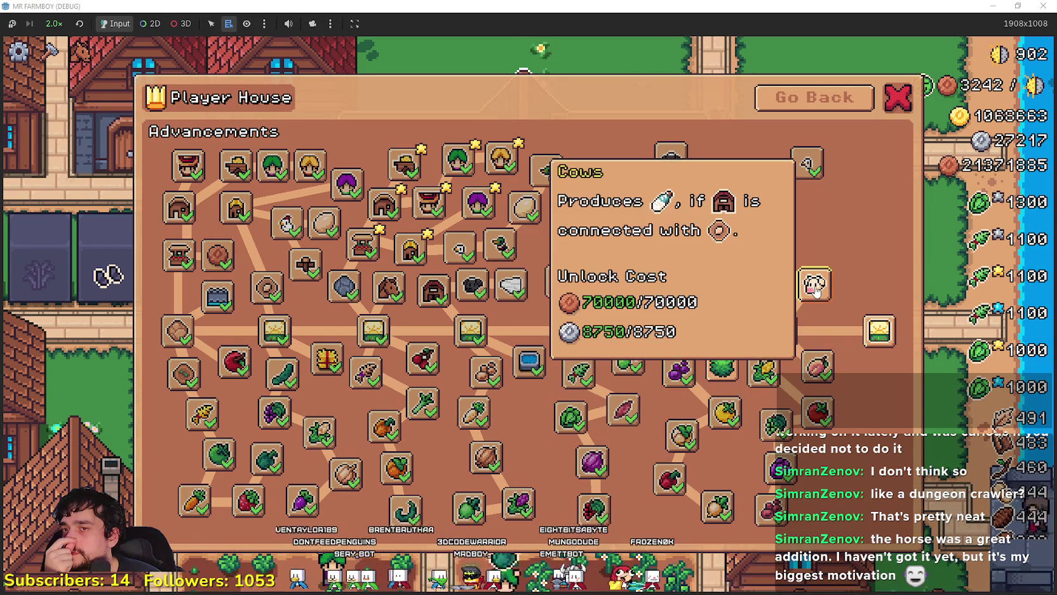
# Step: Unlock the Cows, Milk and Baby Cow advancements, then bring up the Calculator
pyautogui.click(816, 289)
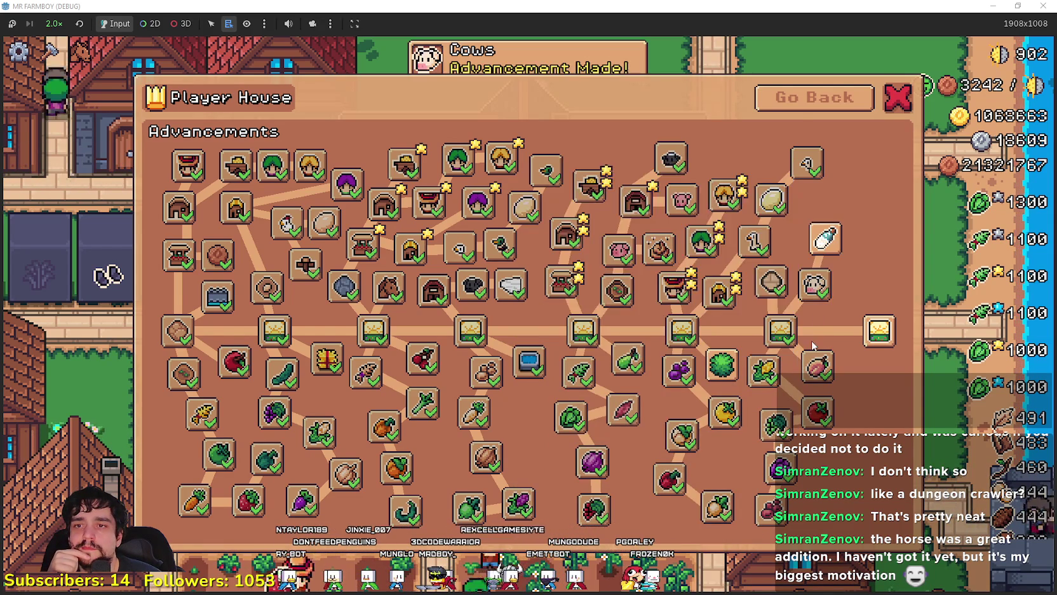
pyautogui.click(821, 236)
pyautogui.click(866, 202)
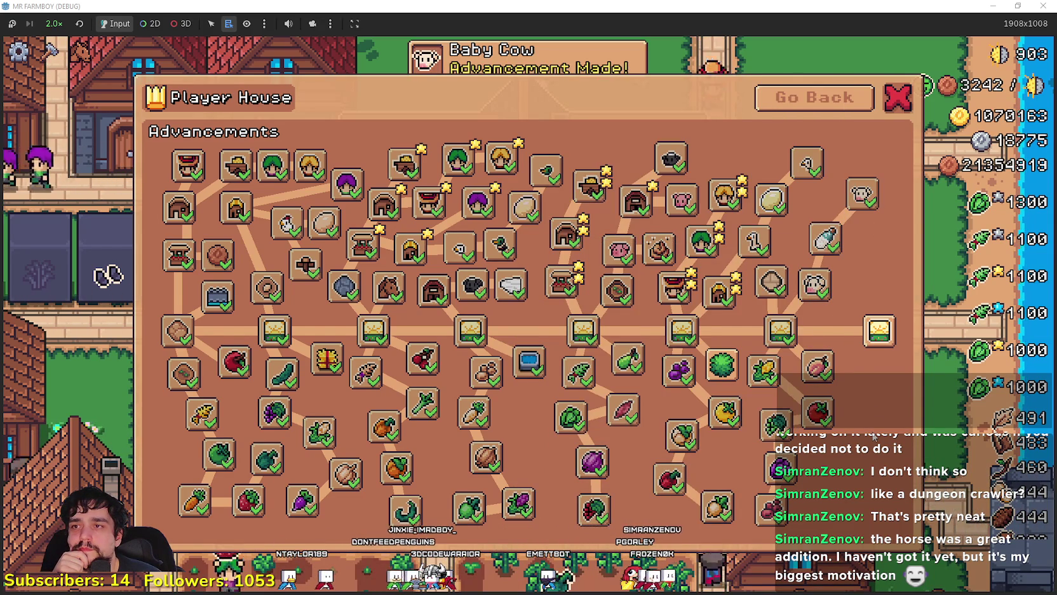
pyautogui.moveTo(881, 343)
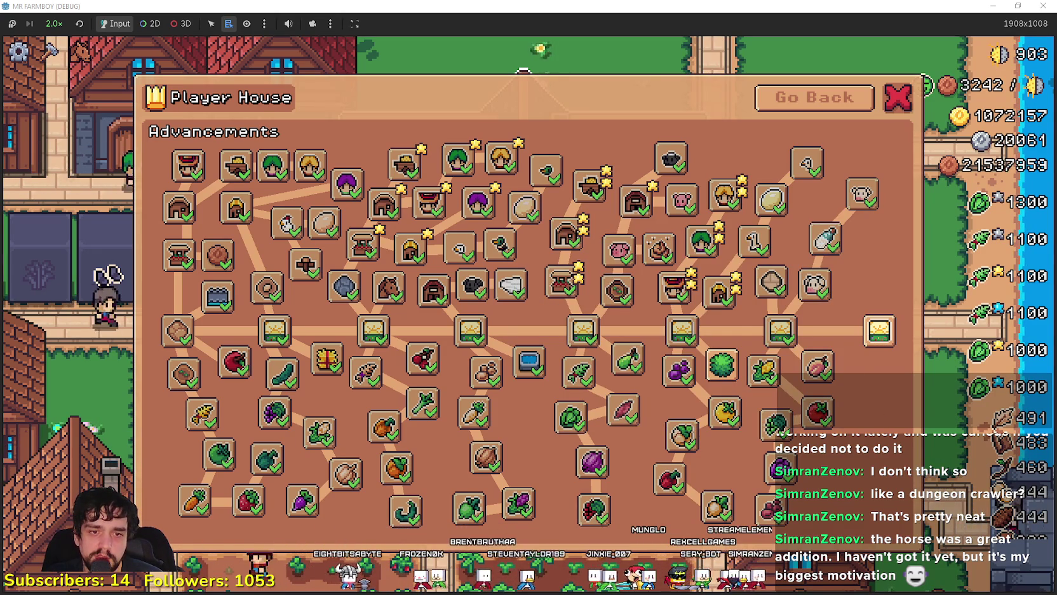
pyautogui.press('XF86Calculator')
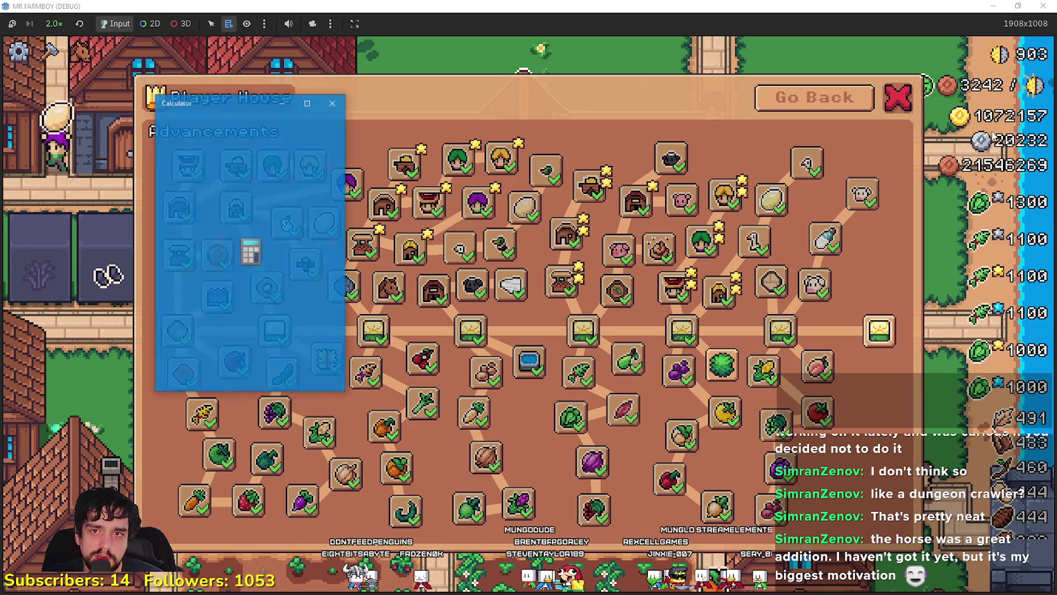
# Step: Compute 10000000 ÷ 100 = 100,000 in Calculator, then close it
pyautogui.write('10000')
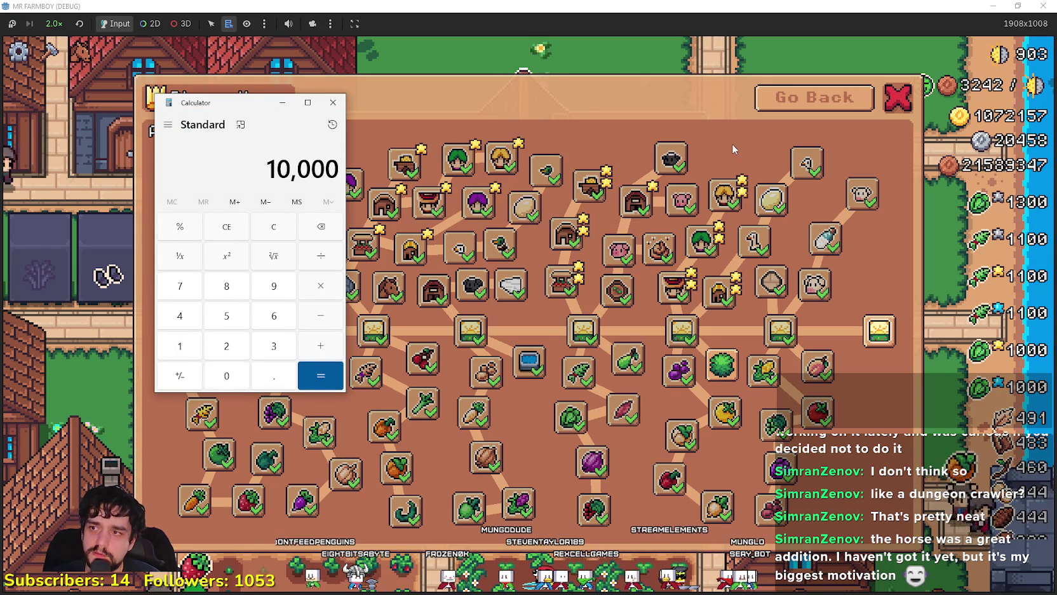
pyautogui.write('0/100')
pyautogui.press('Return')
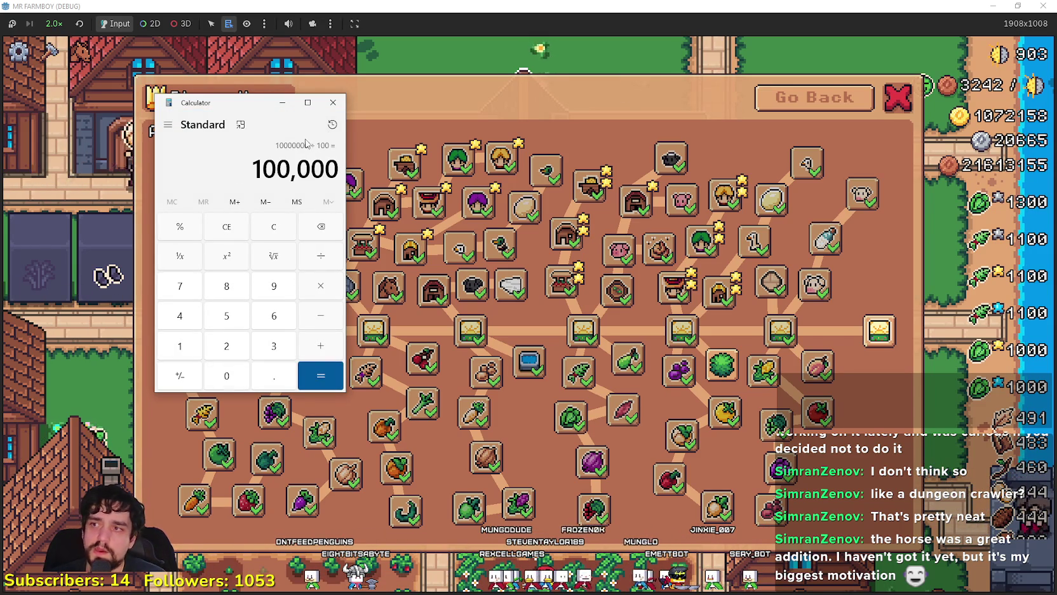
pyautogui.moveTo(262, 168)
pyautogui.mouseDown()
pyautogui.moveTo(335, 168)
pyautogui.moveTo(324, 168)
pyautogui.mouseUp()
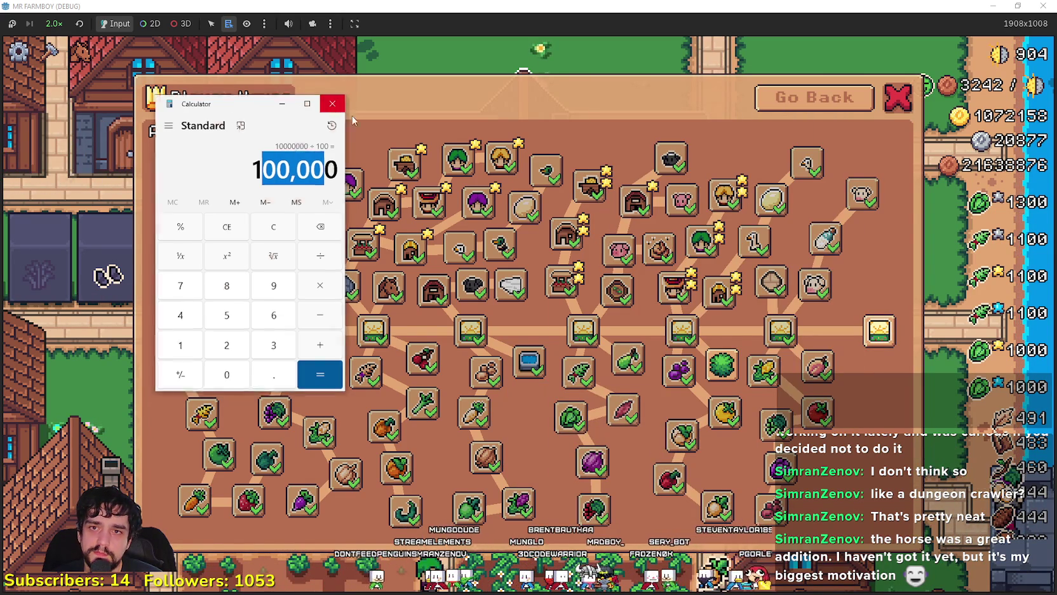
pyautogui.click(334, 104)
pyautogui.moveTo(878, 337)
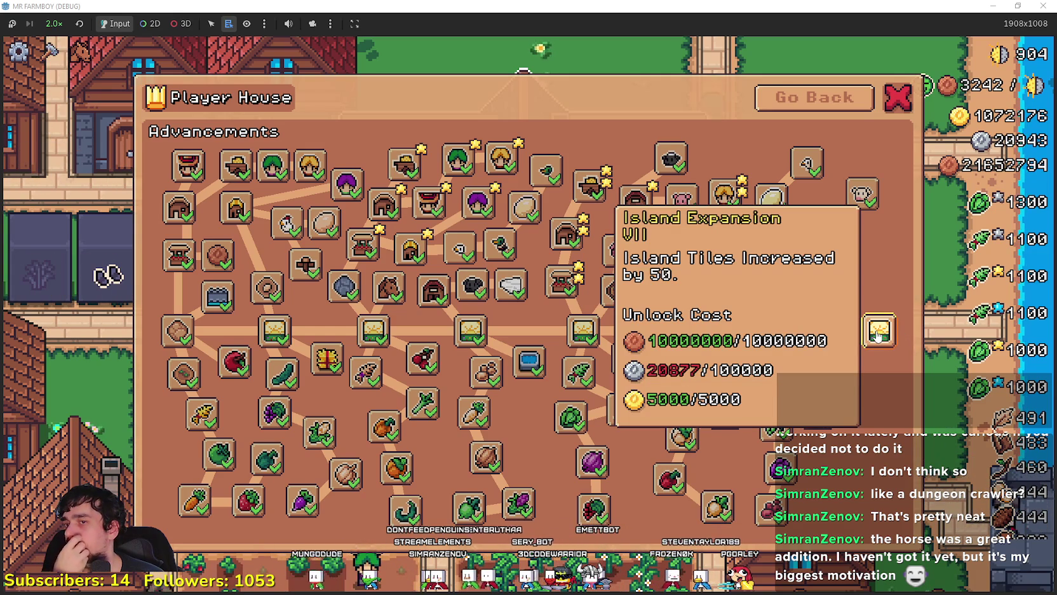
pyautogui.click(909, 103)
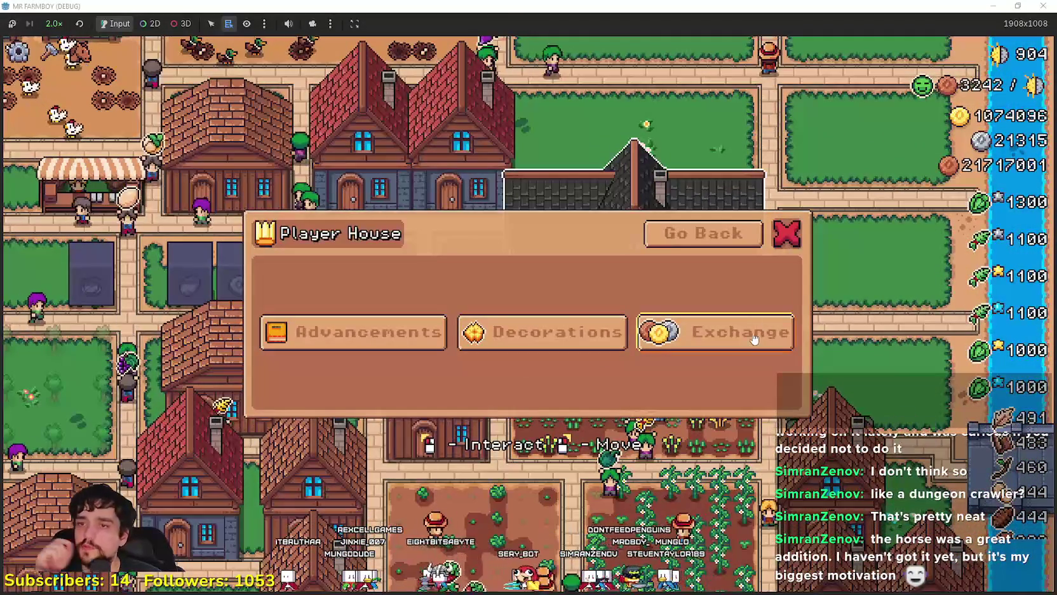
pyautogui.click(791, 237)
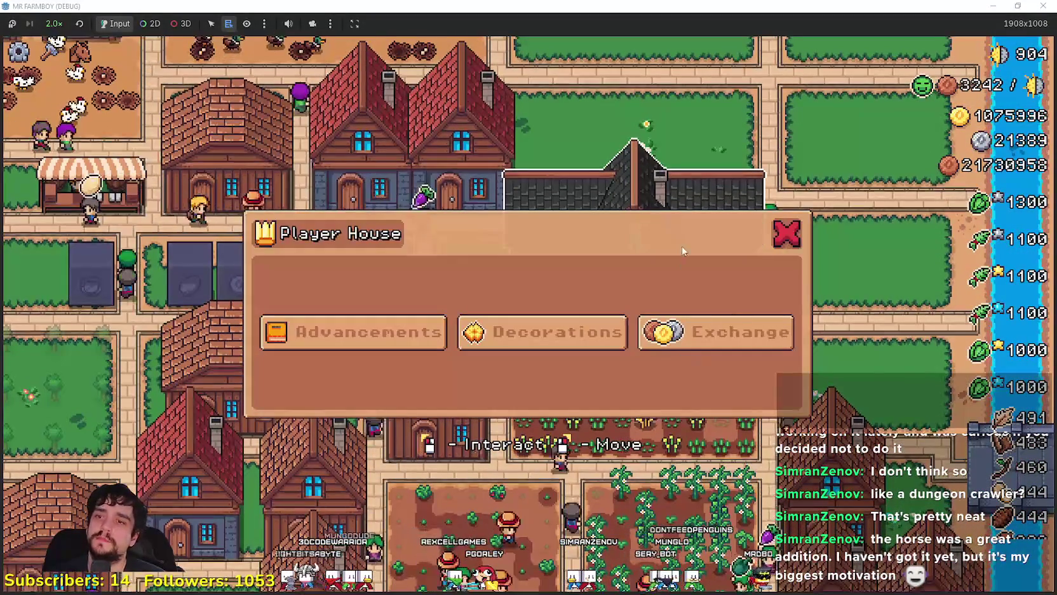
pyautogui.click(672, 343)
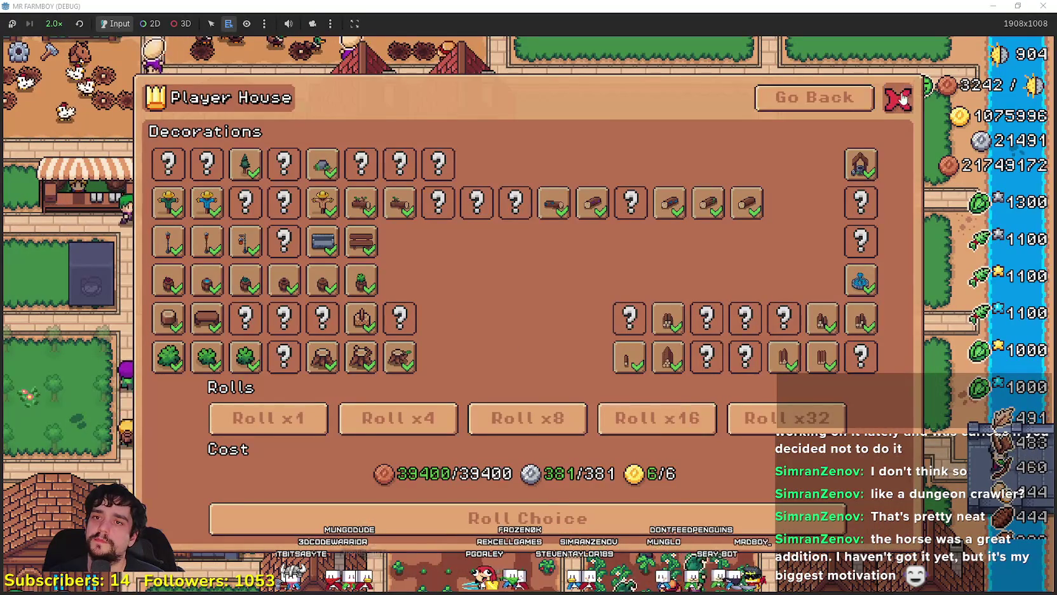
pyautogui.click(898, 99)
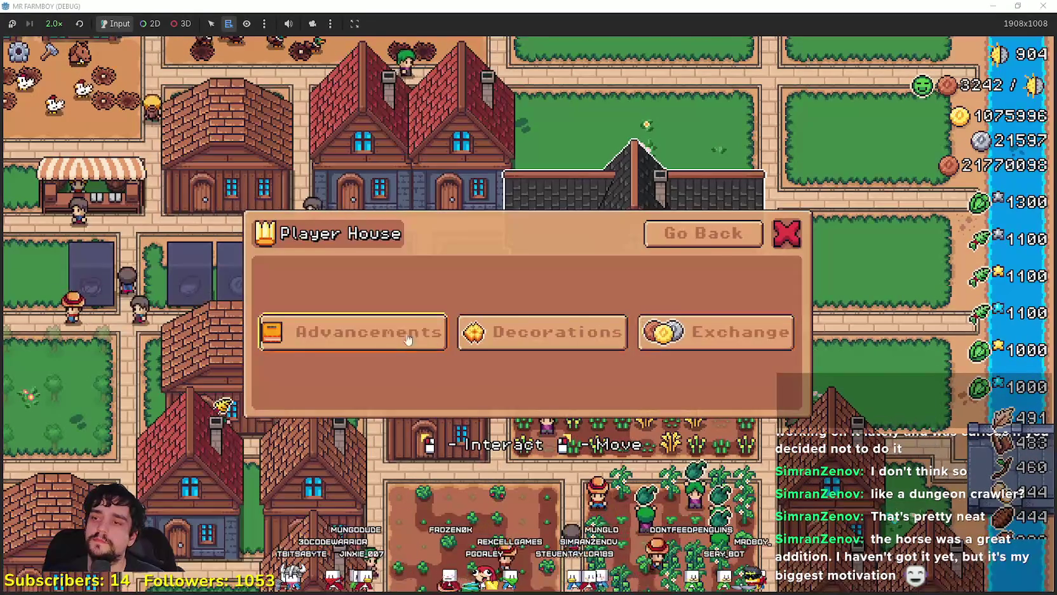
pyautogui.click(438, 333)
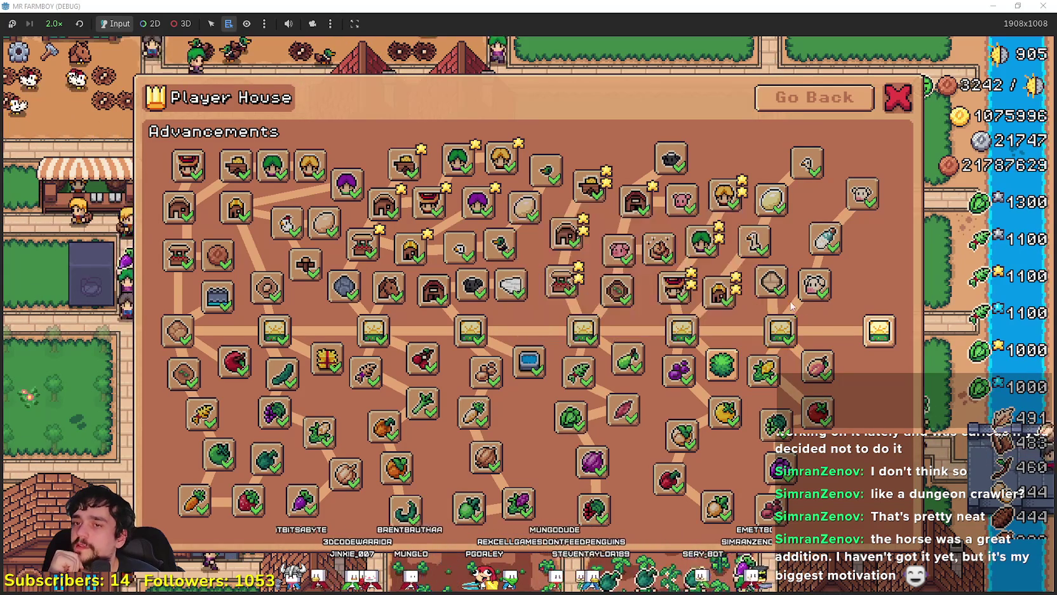
pyautogui.moveTo(789, 337)
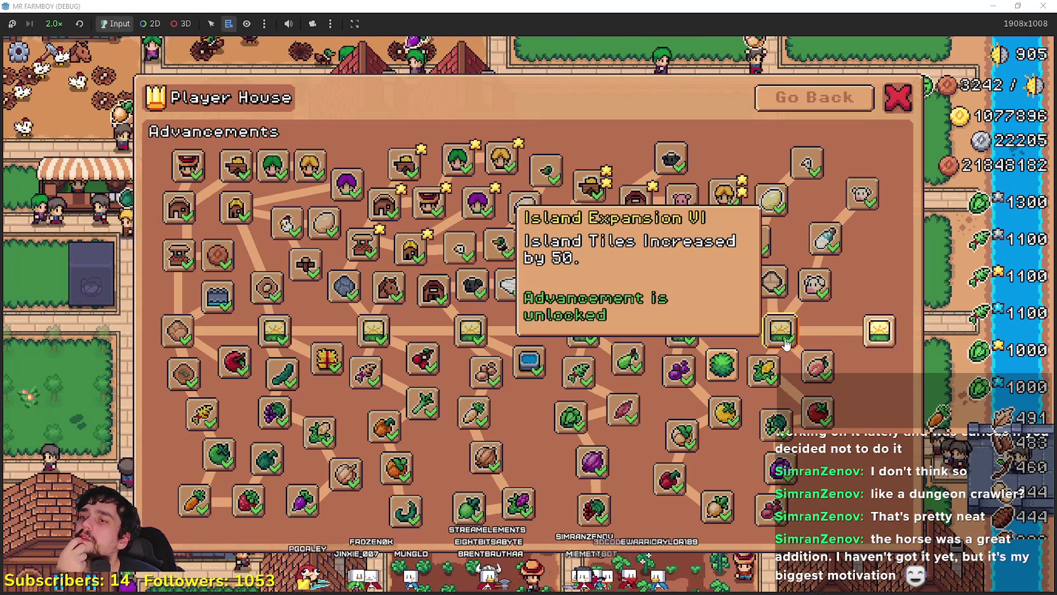
pyautogui.moveTo(770, 508)
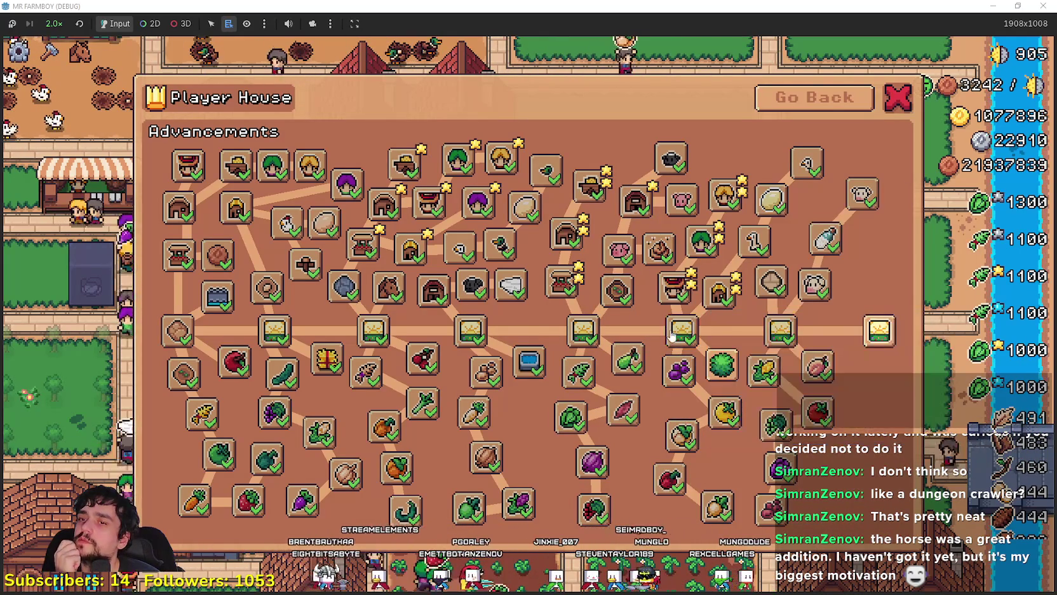
pyautogui.moveTo(671, 450)
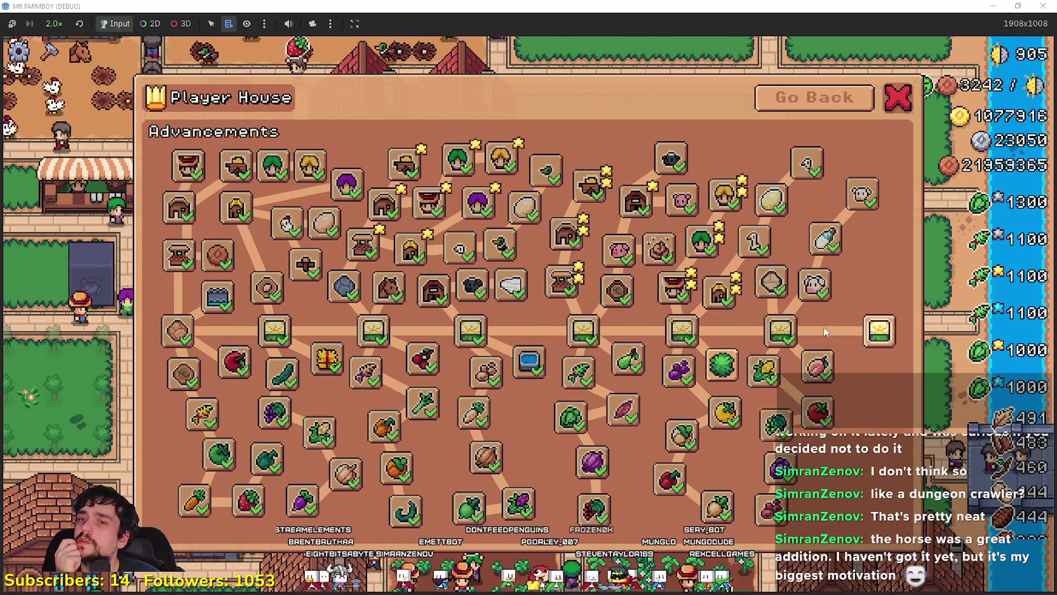
pyautogui.moveTo(588, 336)
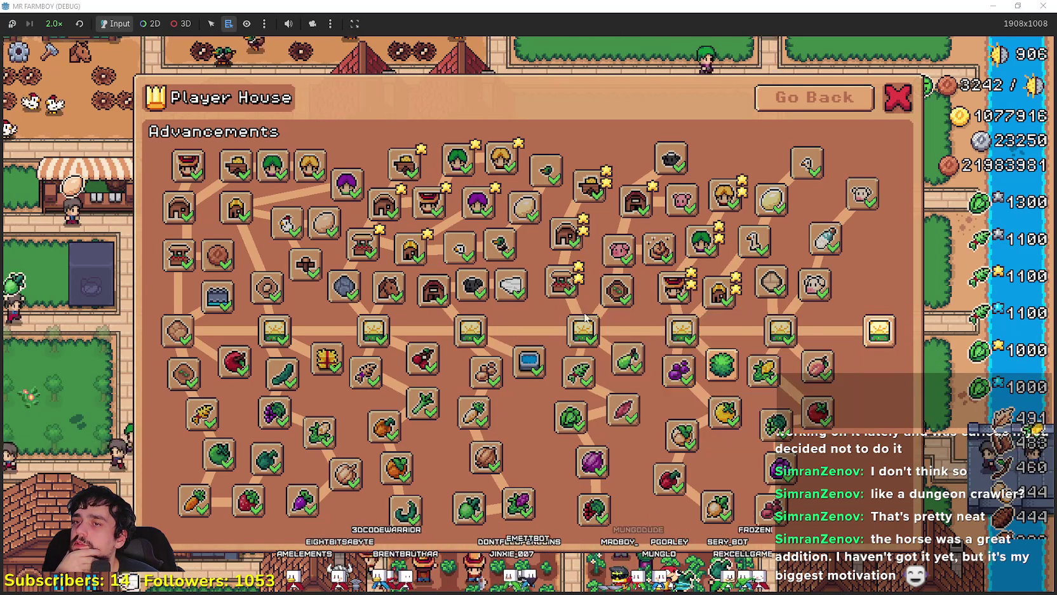
pyautogui.moveTo(619, 368)
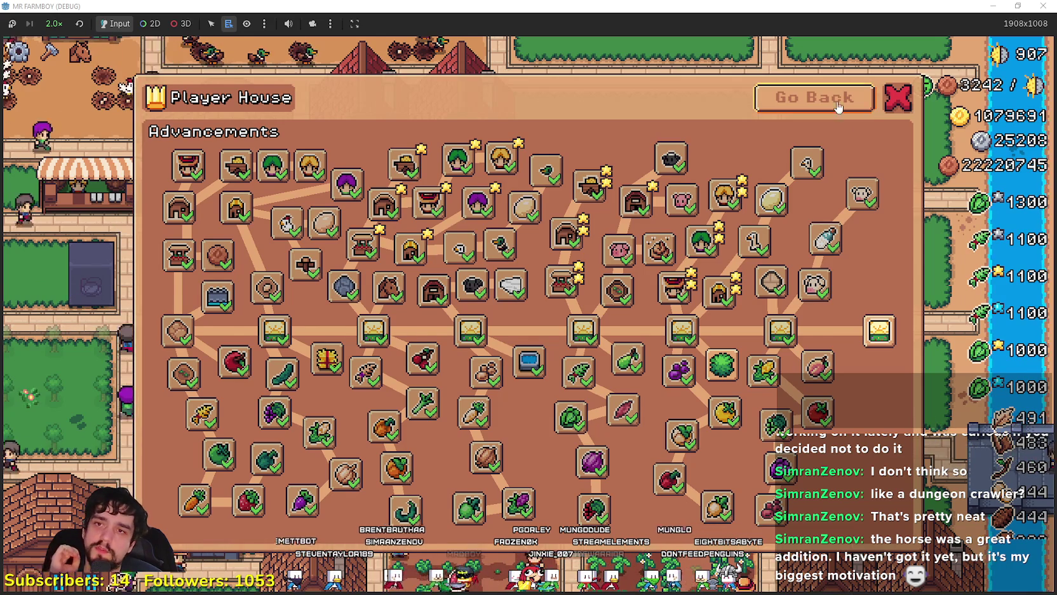
# Step: Check Decorations, reopen the Advancements tree, then close the Player House window
pyautogui.click(840, 100)
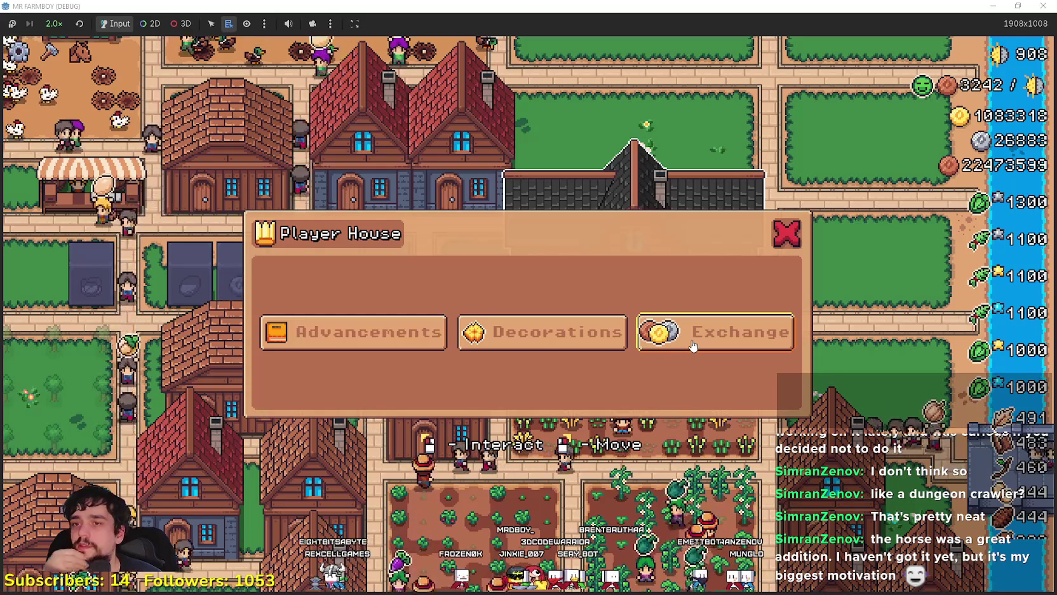
pyautogui.click(528, 335)
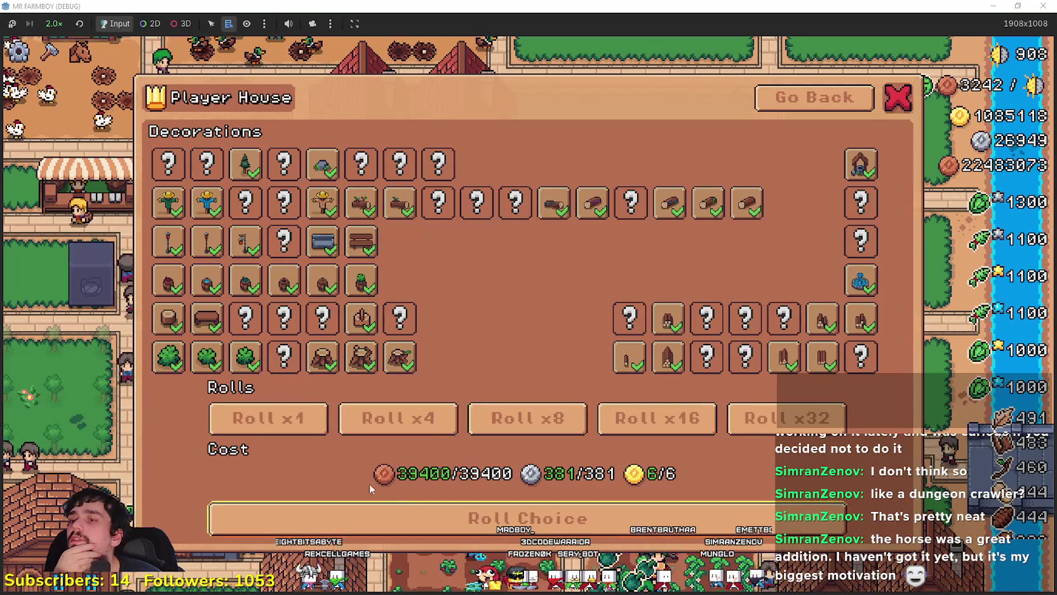
pyautogui.click(784, 102)
pyautogui.click(353, 329)
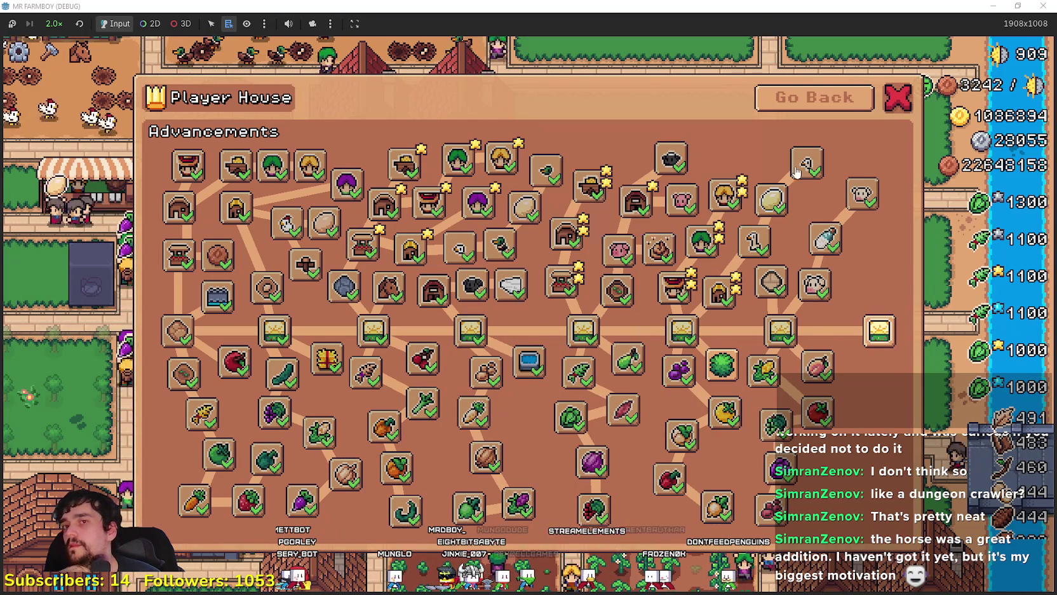
pyautogui.click(898, 99)
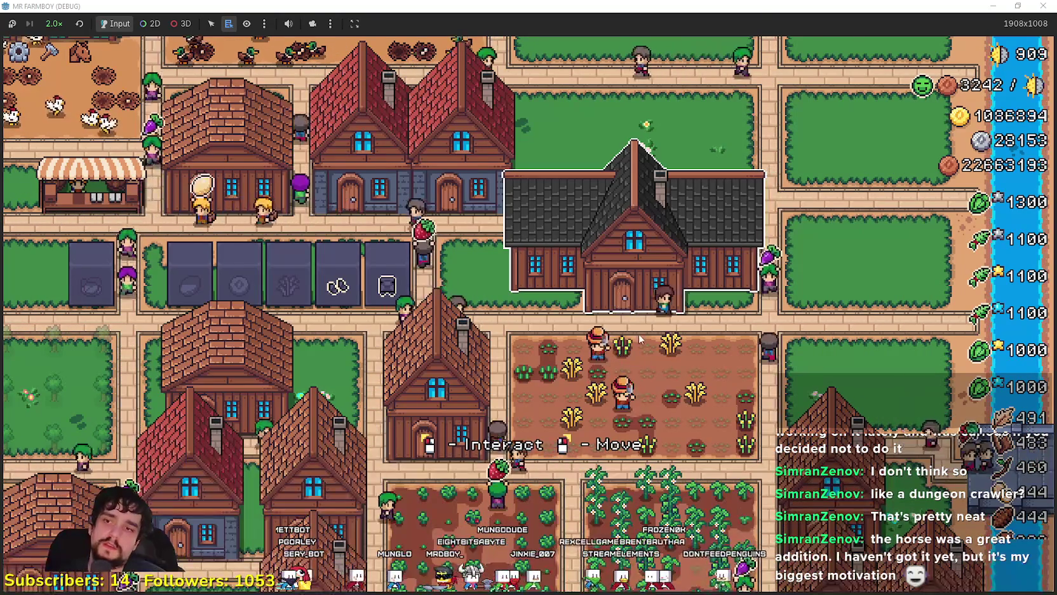